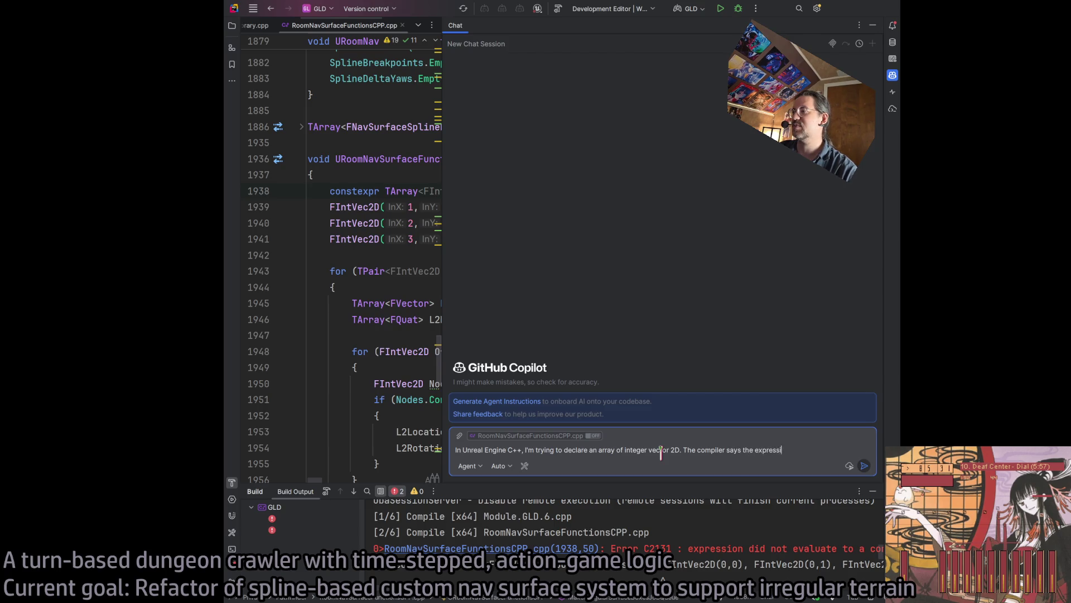
- Ask Copilot why the constexpr FIntVec2D array fails, pasting the array code, and read its suggested fixes
text(uate to)
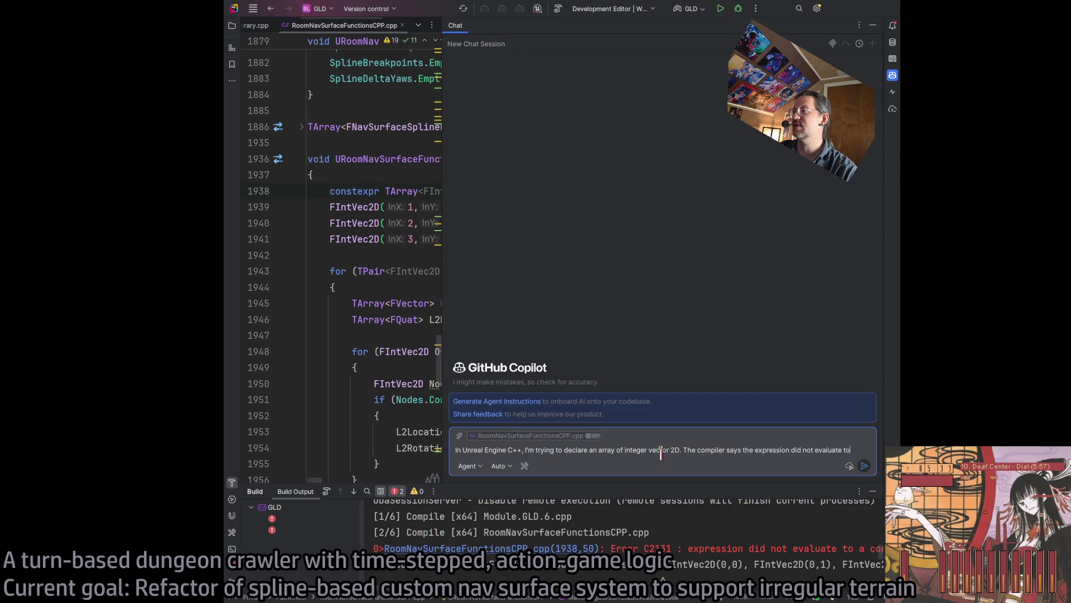
text( a constant. What did I do wrong?)
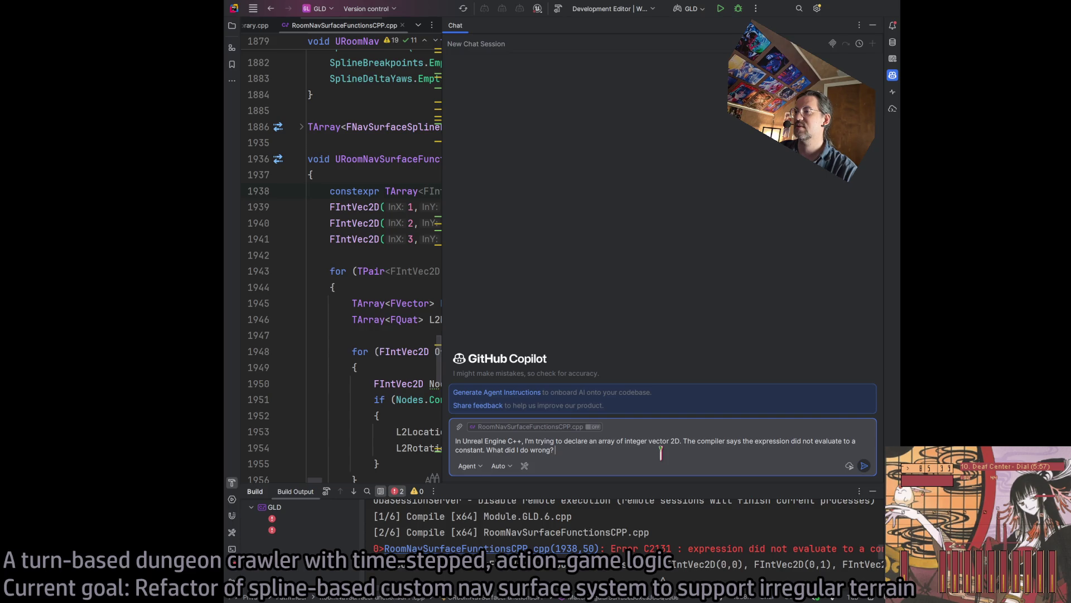
text(constexpr TArray<FIntVec2D> FourByFourOffsets = {FIntVec2D(0,0), FIntVec2D(0,1), FIntVec2D(0,2), FIntVec2D(0,3), 	FIntVec2D(1,0), FIntVec2D(1,1), FIntVec2D(1,2), FIntVec2D(1,3), 	FIntVec2D(2,0), FIntVec2D(2,1), FIntVec2D(2,2), FIntVec2D(2,3), 	FIntVec2D(3,0), FIntVec2D(3,1), FIntVec2D(3,2), FIntVec2D(3,3)};)
key(Return)
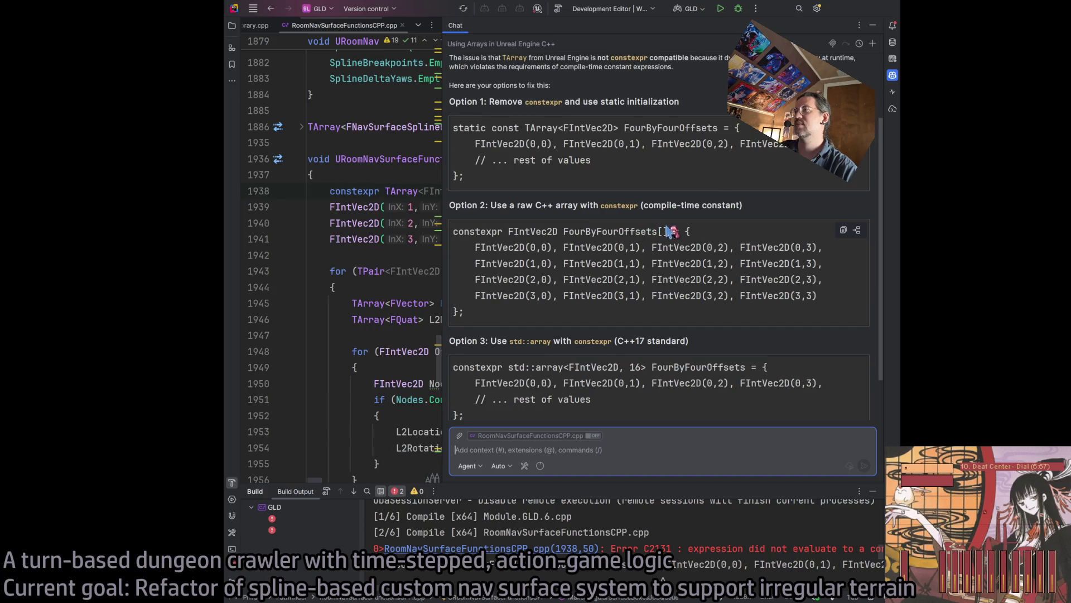
scroll(672, 231, up, 1)
scroll(718, 247, up, 1)
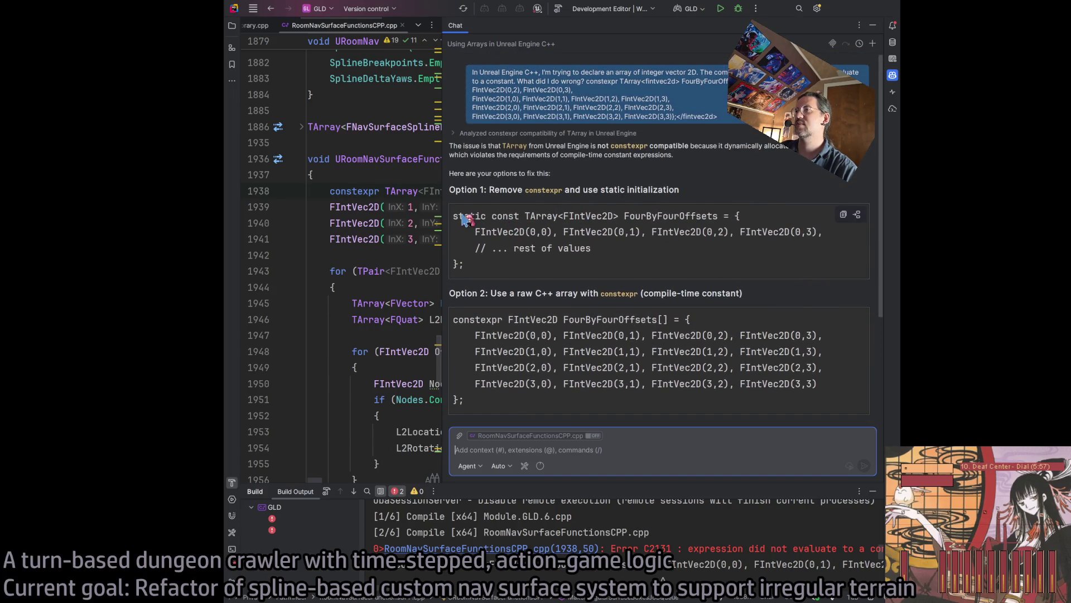
- Close the assistant panel, then try adding [] after FourByFourOffsets and undo it
click(873, 25)
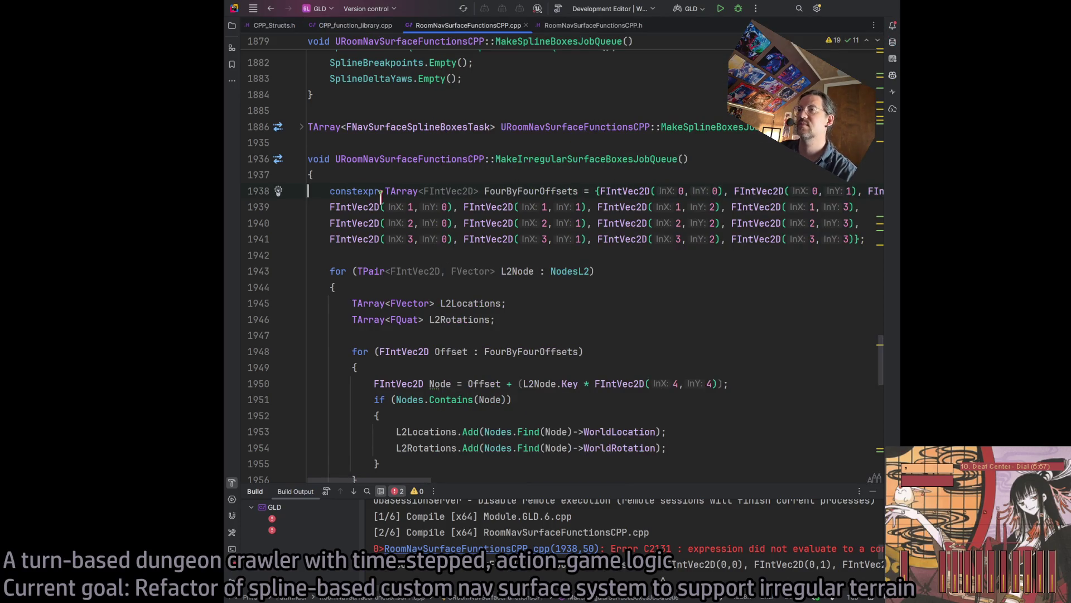
click(578, 191)
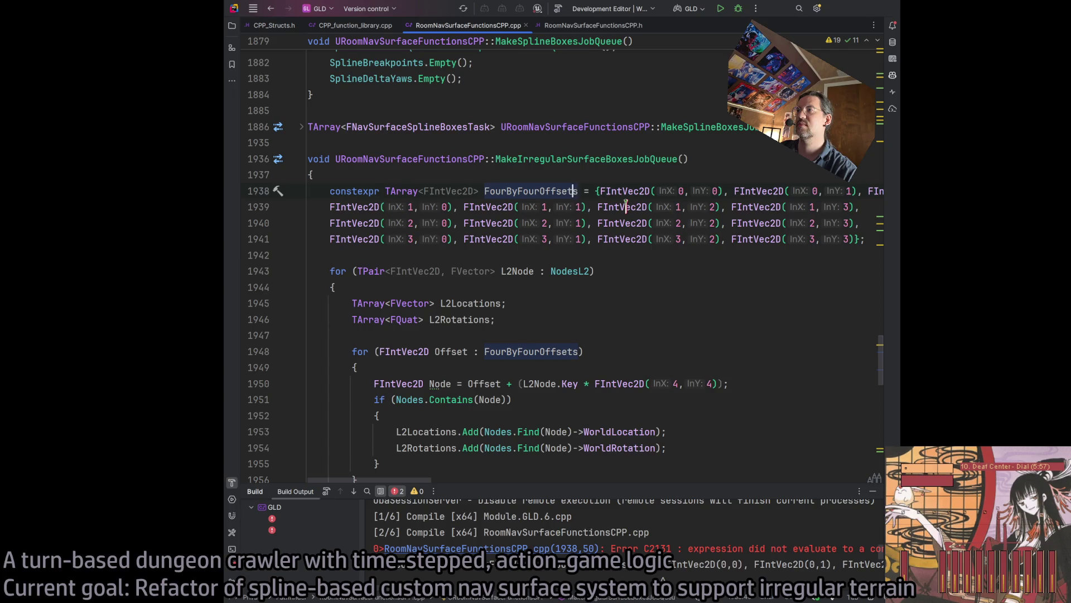
text([])
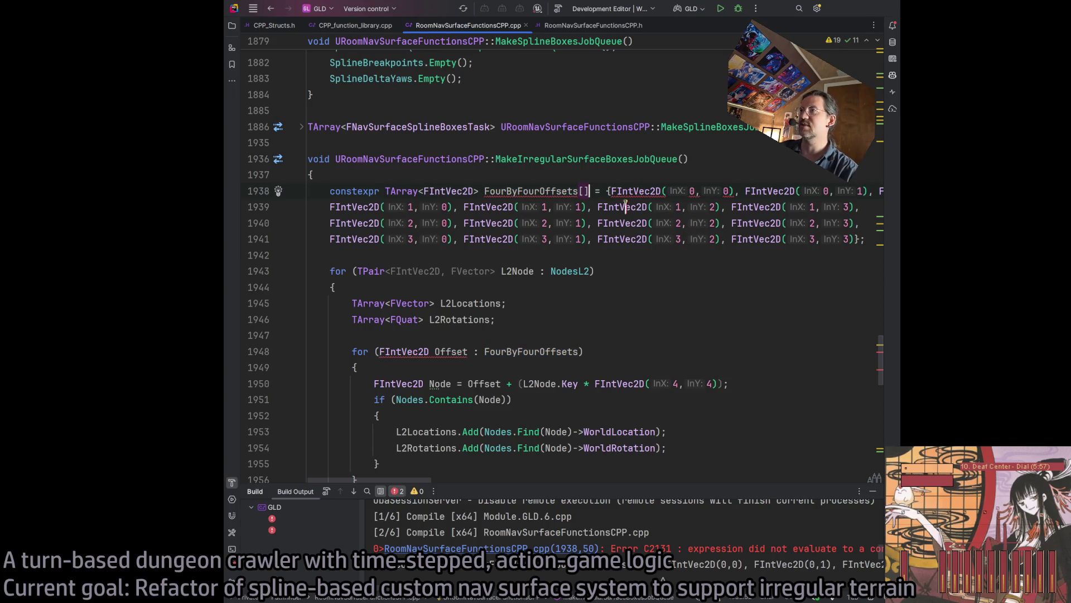
click(608, 270)
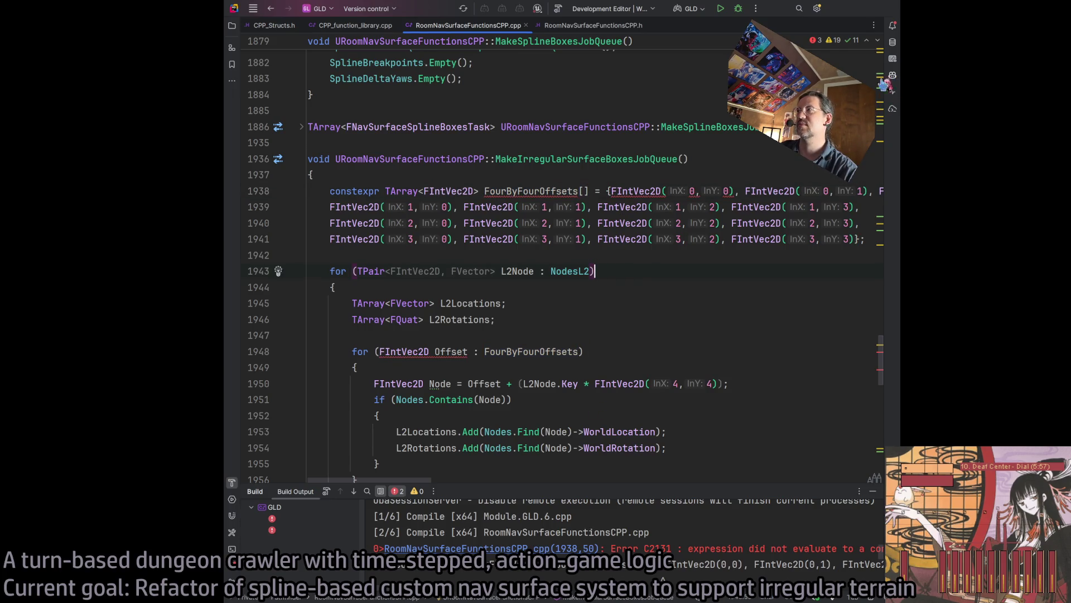
key(ctrl+z)
- Replace constexpr on line 1938 with static const and rebuild the project
double_click(350, 193)
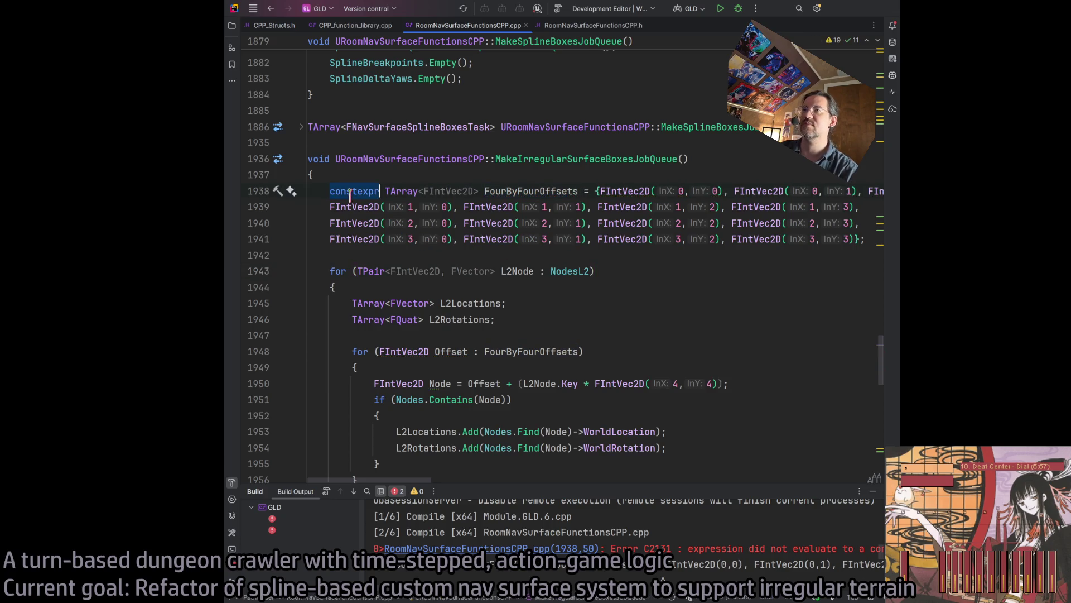
text(static ons)
key(BackSpace)
key(BackSpace)
key(BackSpace)
text(const)
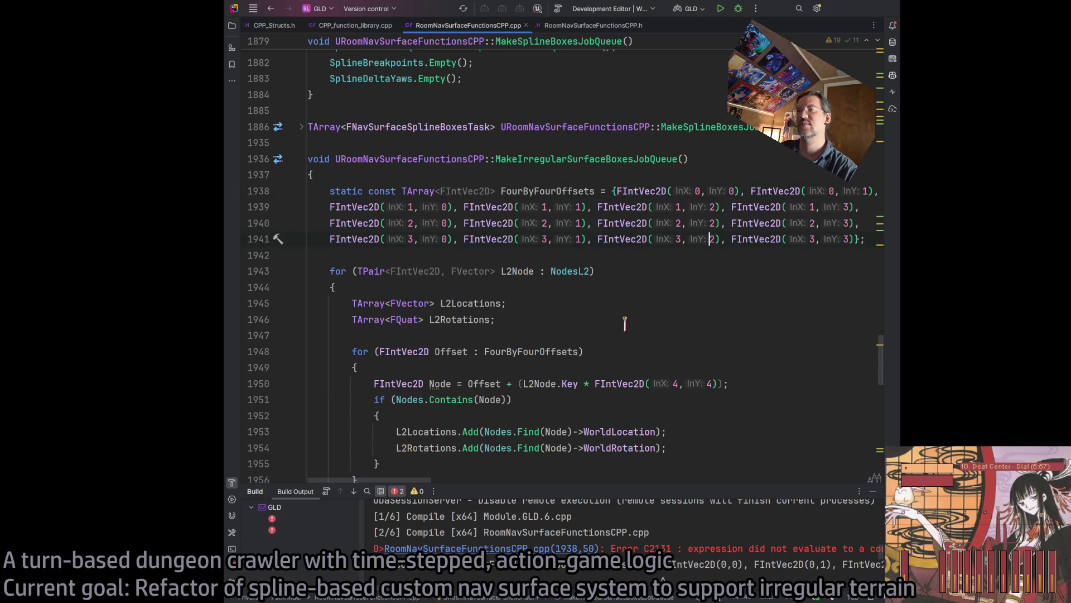
click(384, 190)
click(351, 191)
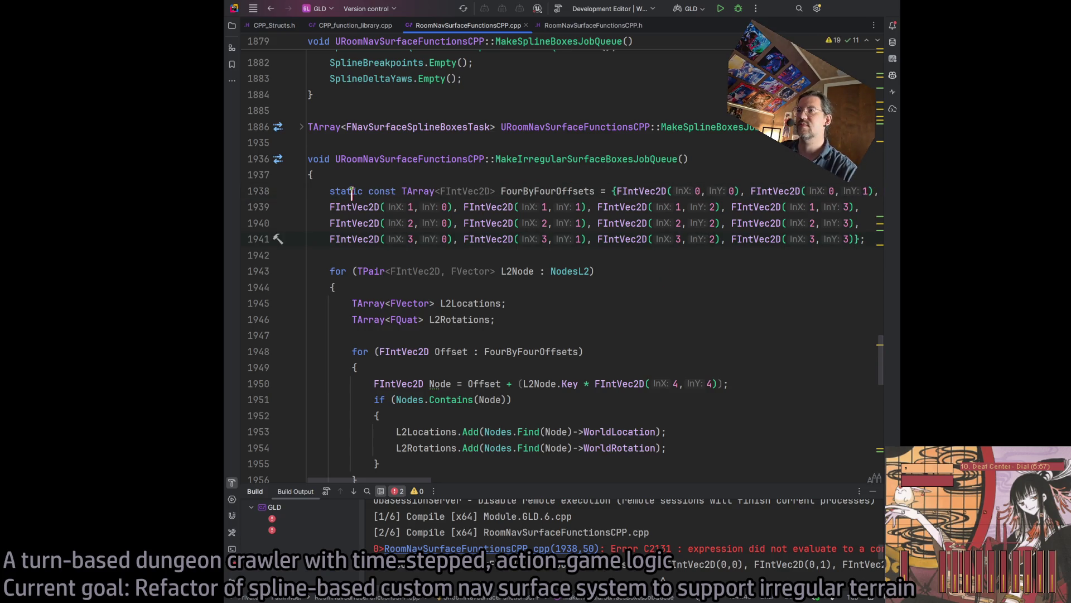
click(558, 8)
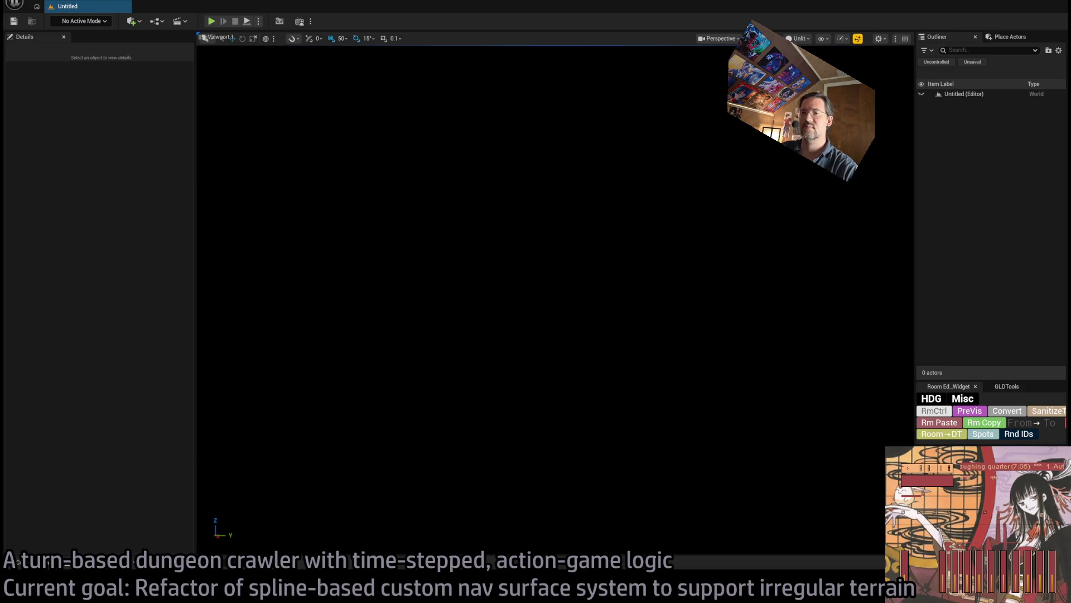
- Cycle past the ChatGPT and Twitch browser windows back to Unreal's Room_nav_surface EventGraph
key(alt+Tab)
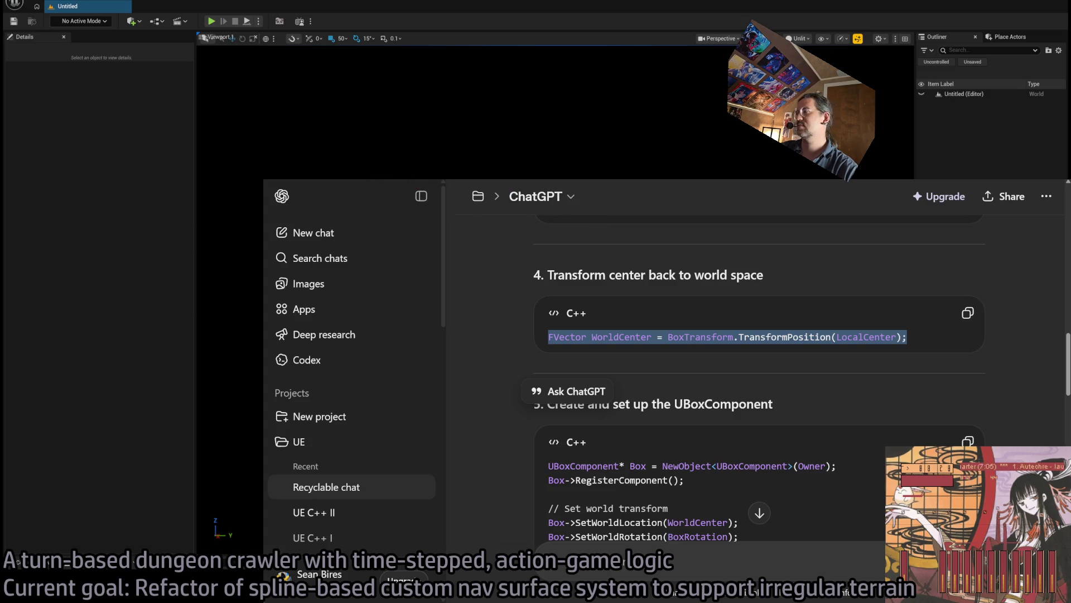
key(alt+Tab)
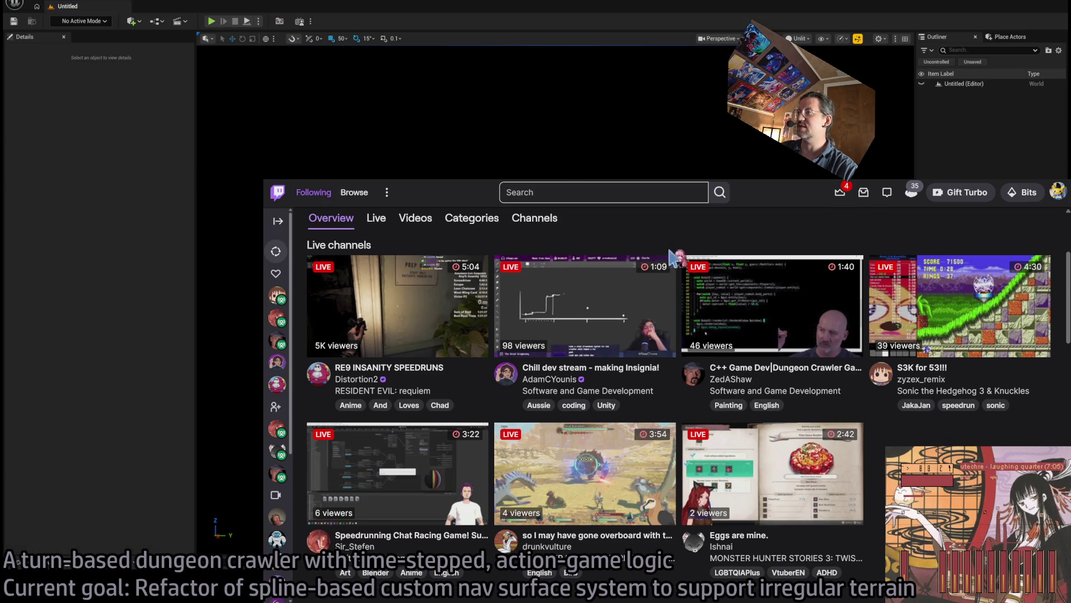
key(alt+Tab)
key(alt+Tab)
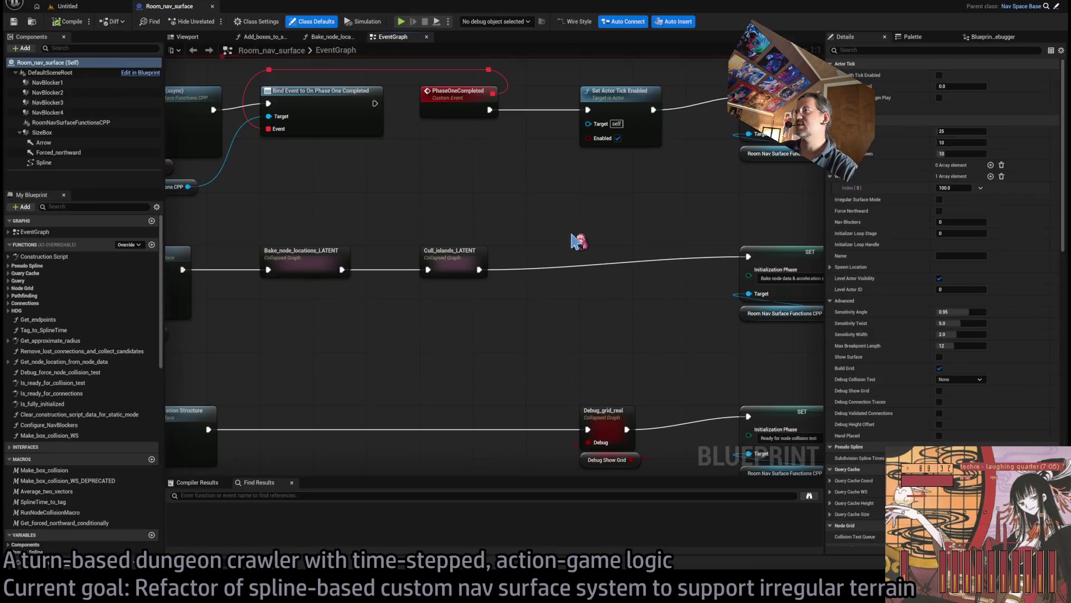
- Duplicate the Irregular Surface Mode getter and place the copy on the grid setup row
scroll(549, 173, down, 3)
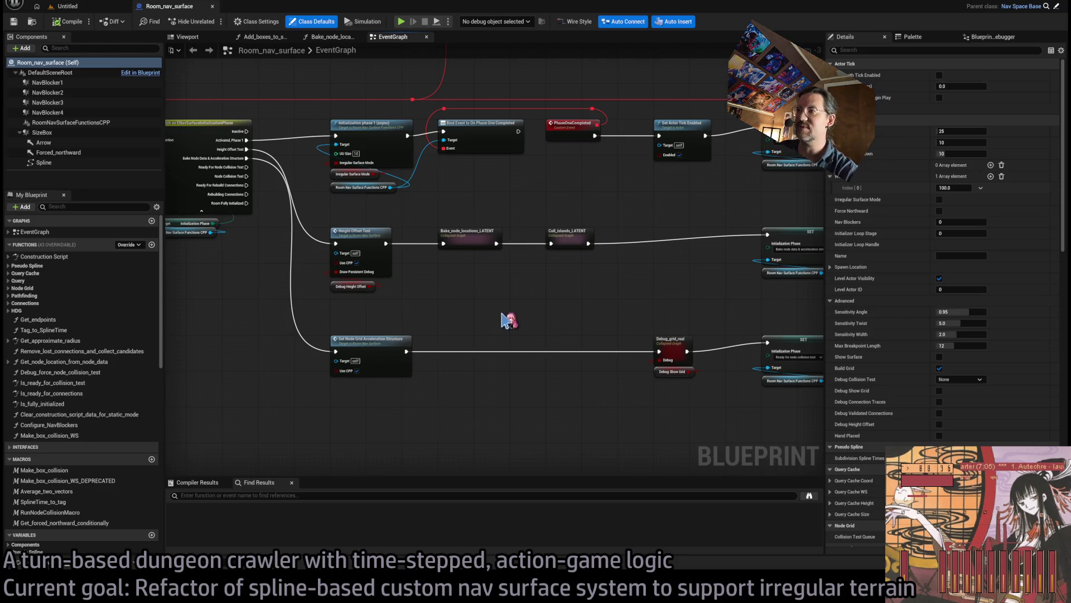
scroll(508, 320, up, 3)
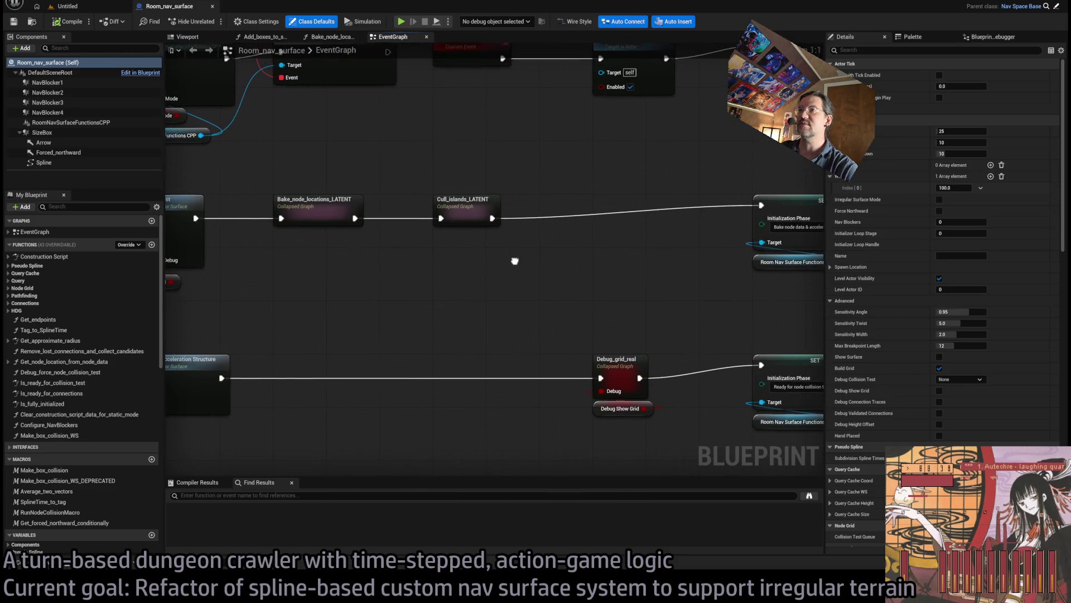
mouse_move(514, 261)
mouse_down()
mouse_move(545, 232)
mouse_move(691, 246)
mouse_move(511, 312)
mouse_move(375, 318)
mouse_move(424, 294)
mouse_move(354, 307)
mouse_move(559, 249)
mouse_up()
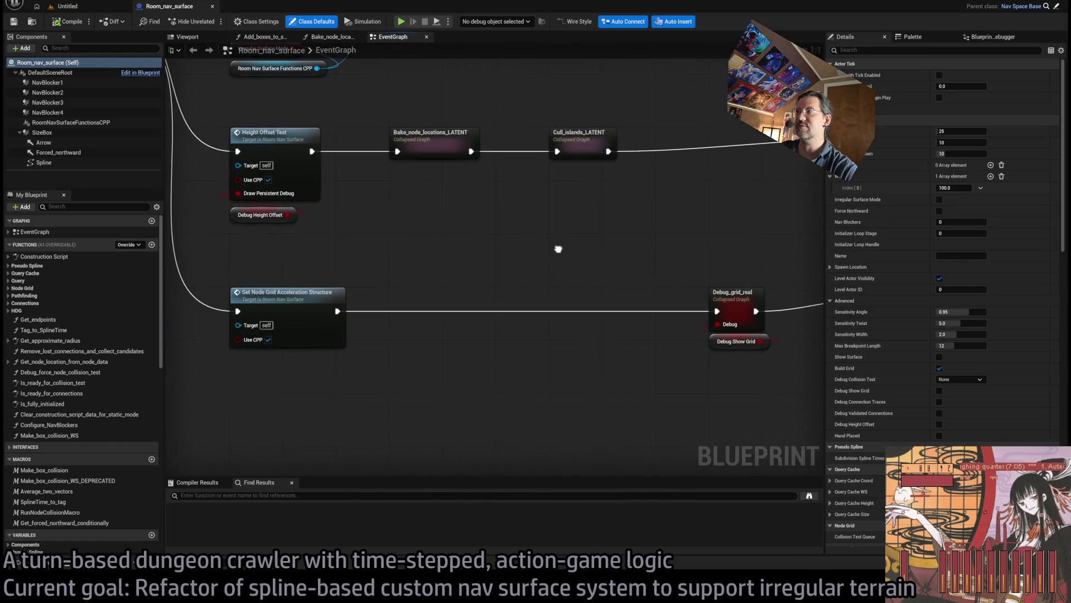
mouse_move(390, 265)
mouse_down()
mouse_move(608, 304)
mouse_move(509, 318)
mouse_up()
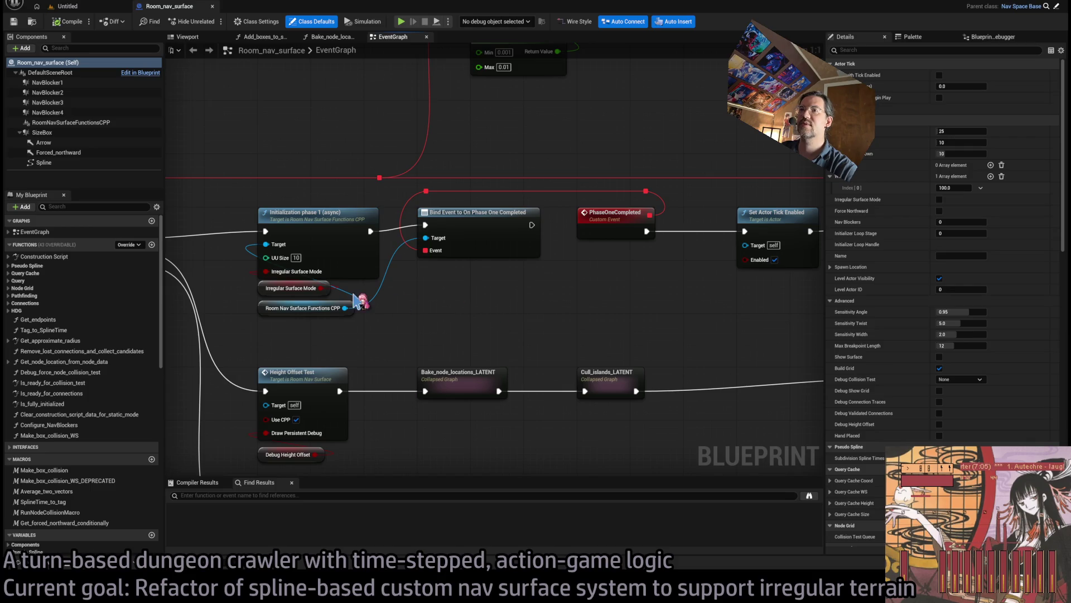
click(312, 287)
key(ctrl+c)
key(ctrl+v)
mouse_move(463, 375)
mouse_down()
mouse_move(455, 423)
mouse_move(465, 422)
mouse_move(445, 373)
mouse_up()
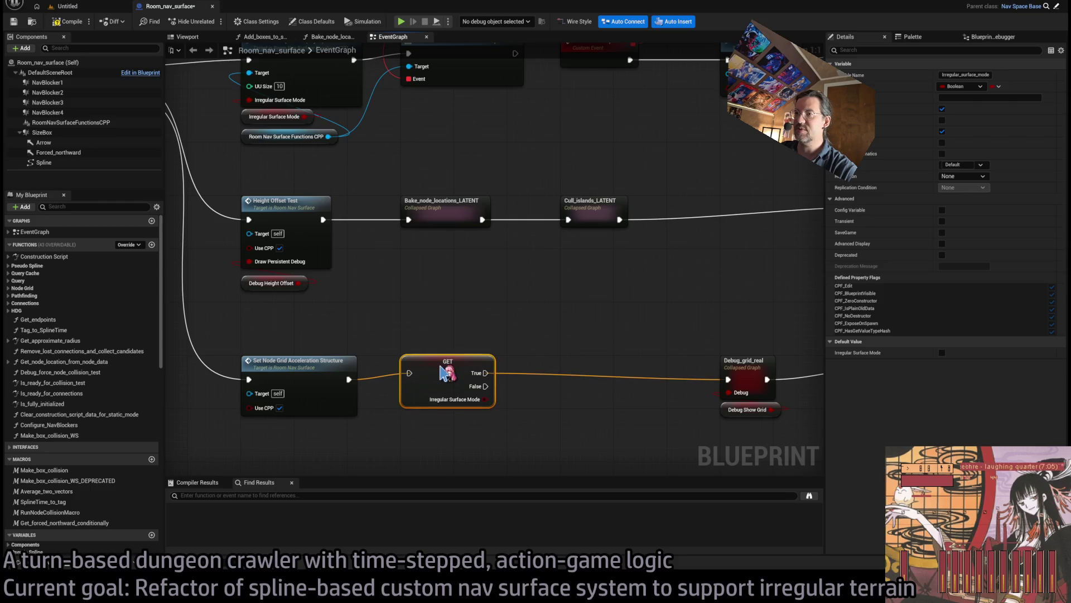
- Copy-paste the Room Nav Surface Functions CPP getter and pull a wire from the copy
mouse_move(473, 307)
mouse_down()
mouse_move(464, 359)
mouse_move(419, 215)
mouse_move(491, 337)
mouse_move(454, 371)
mouse_up()
click(561, 343)
mouse_move(561, 343)
mouse_down()
mouse_move(398, 375)
mouse_move(542, 303)
mouse_up()
key(ctrl+c)
key(ctrl+v)
drag(426, 340, 494, 317)
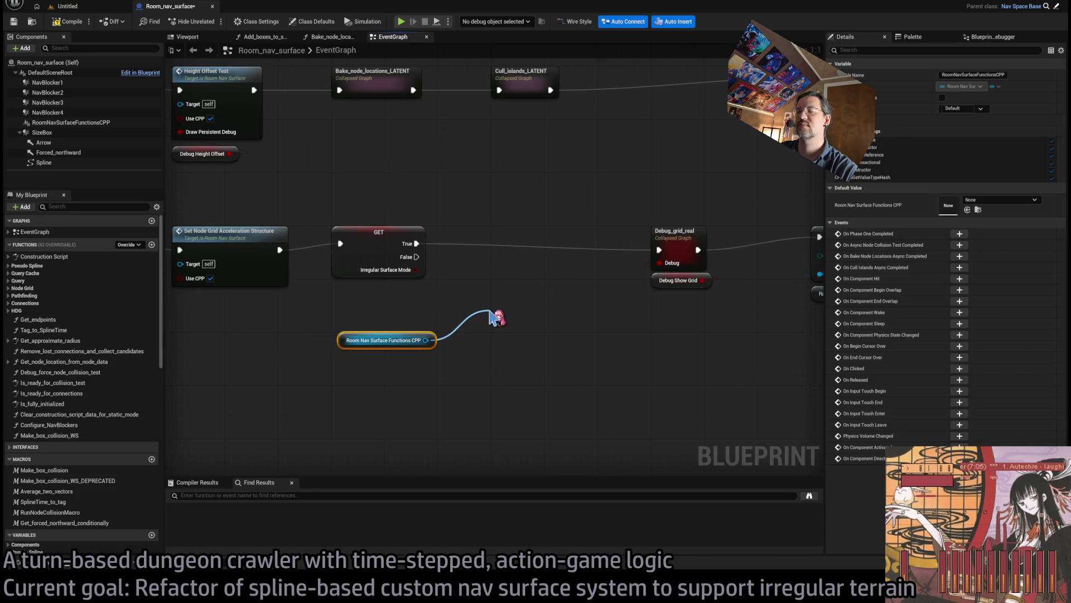
- Insert a Make irregular surfaces job queue node on the True path, with its getter tucked beneath
mouse_move(494, 316)
mouse_down()
mouse_move(490, 306)
mouse_move(535, 258)
mouse_move(529, 244)
mouse_up()
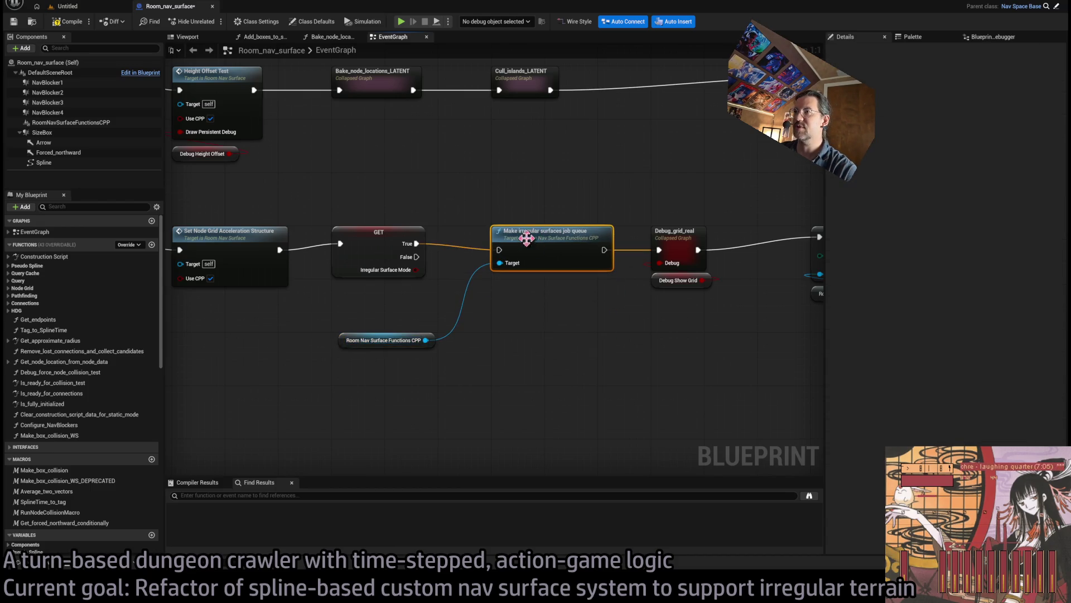
drag(353, 340, 505, 280)
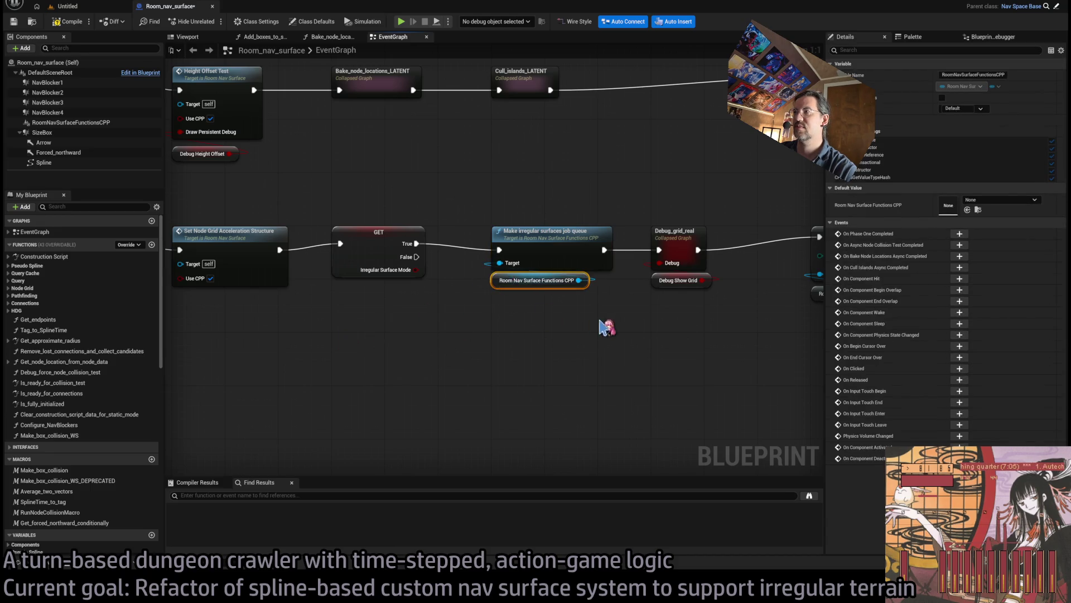
scroll(602, 326, down, 1)
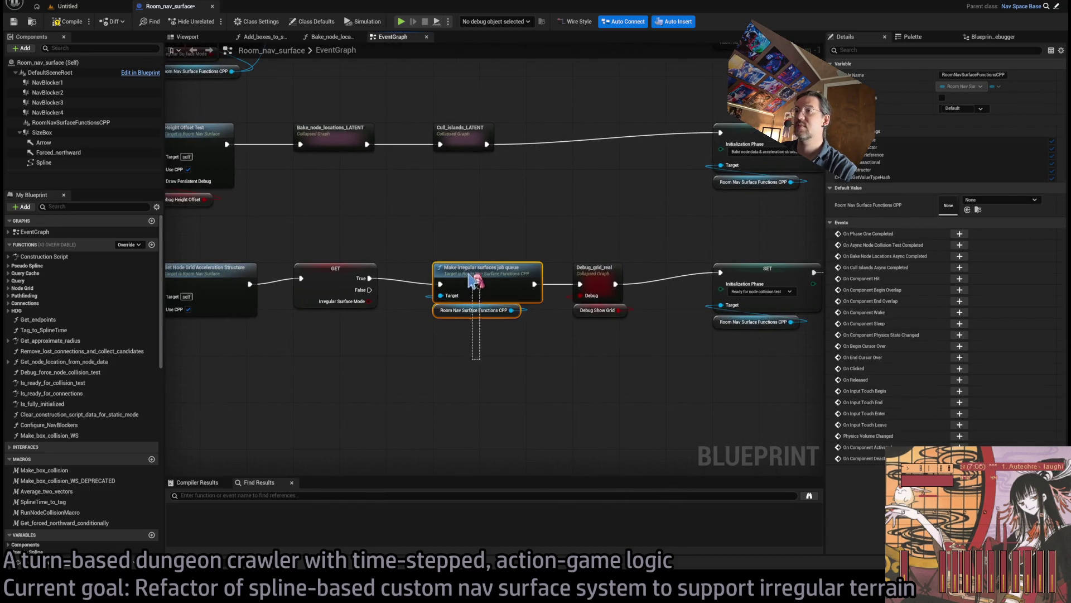
drag(470, 287, 471, 361)
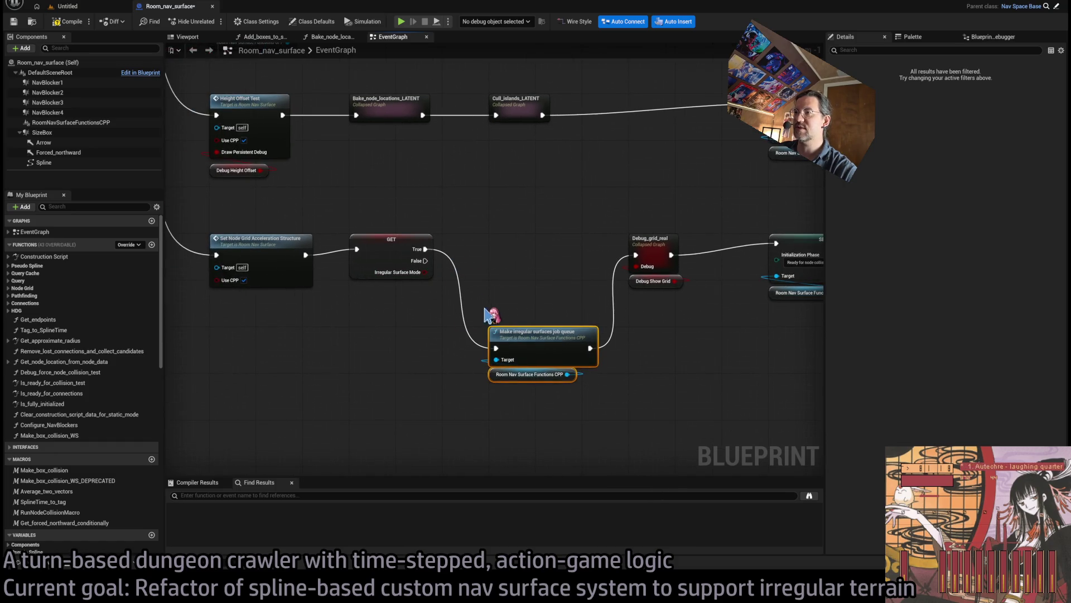
- Add a Set Actor Tick Enabled node wired into the True execution path
mouse_move(590, 348)
mouse_down()
mouse_move(580, 351)
mouse_move(521, 291)
mouse_up()
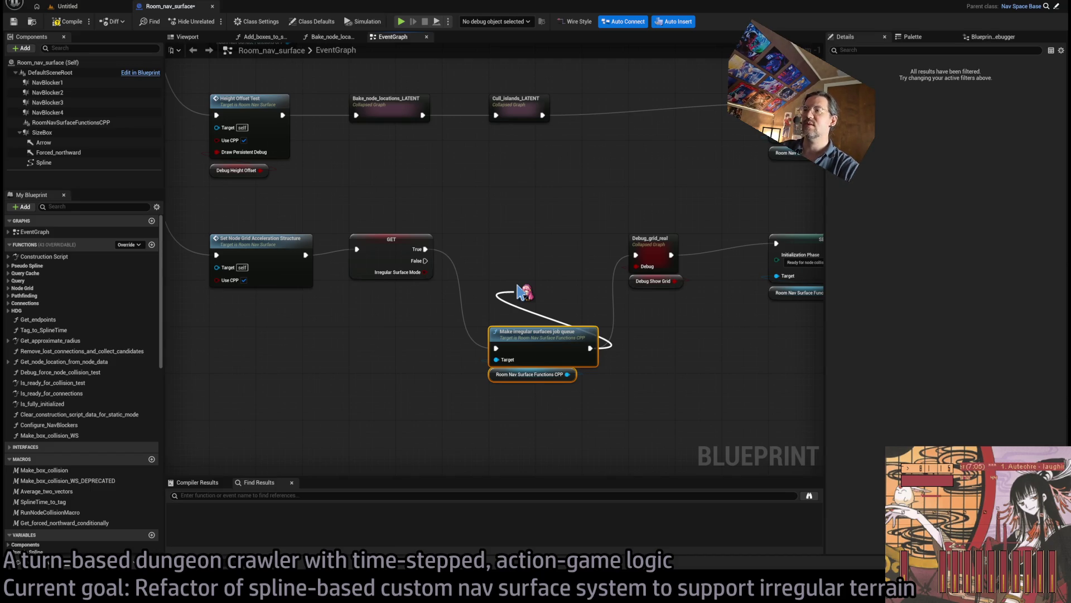
mouse_move(522, 291)
mouse_down()
mouse_move(544, 330)
mouse_move(524, 326)
mouse_up()
click(569, 431)
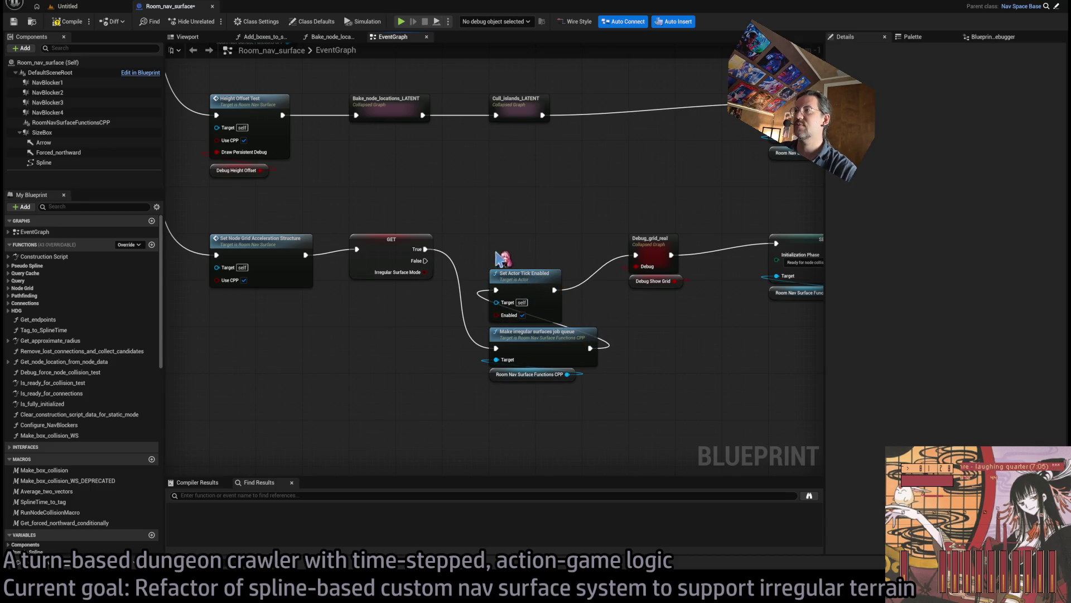
mouse_move(576, 225)
mouse_down()
mouse_move(518, 231)
mouse_move(678, 276)
mouse_up()
mouse_move(678, 333)
mouse_down()
mouse_move(561, 425)
mouse_move(416, 425)
mouse_move(602, 375)
mouse_move(545, 326)
mouse_up()
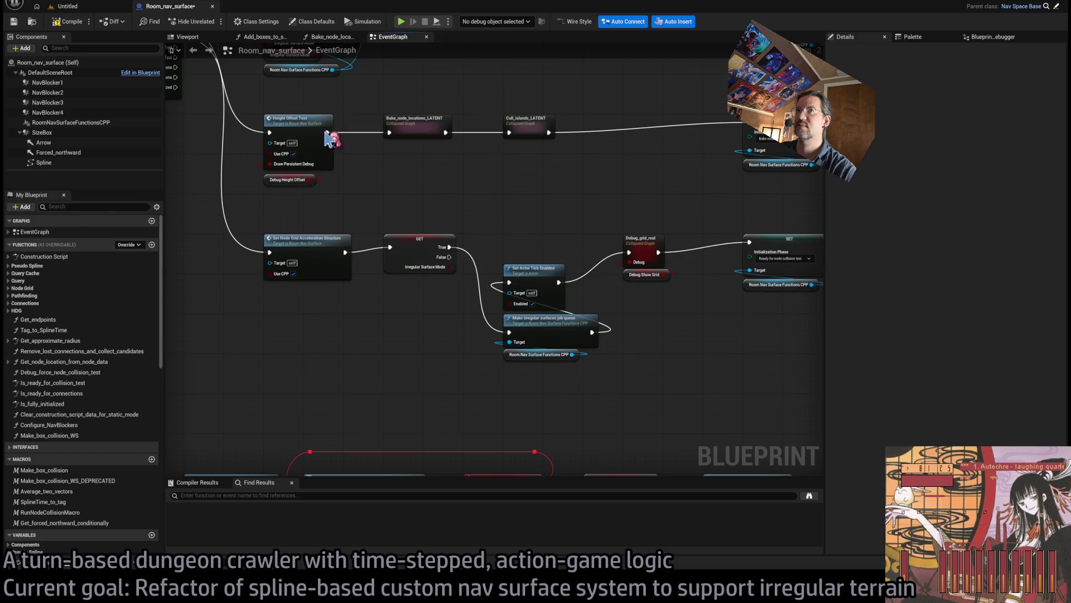
- Compile the Blueprint, select Room_nav_surface10 in the level, and start Play In Editor
click(67, 21)
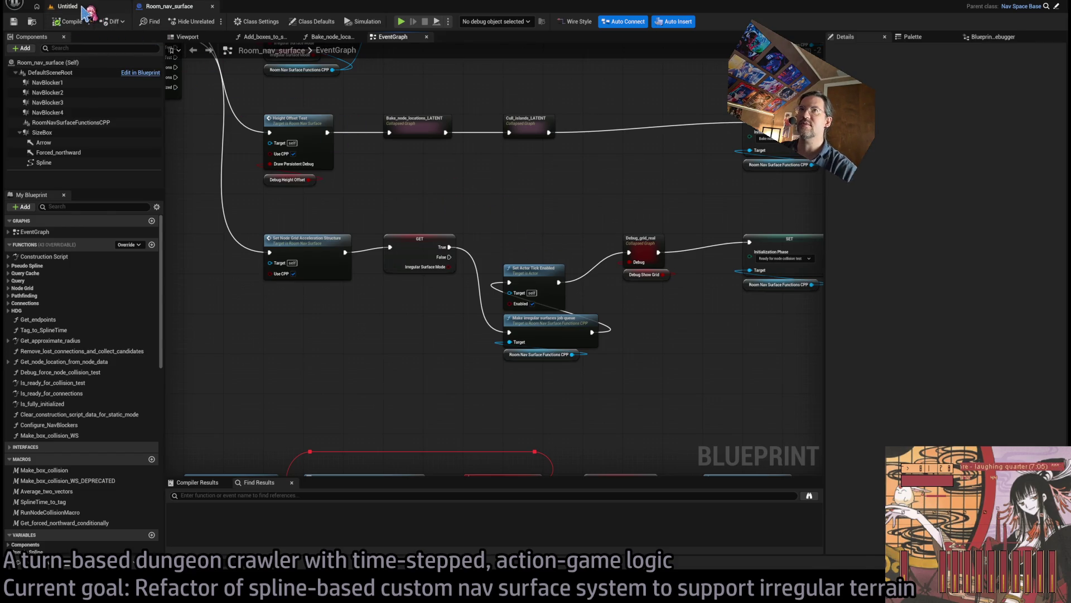
click(46, 5)
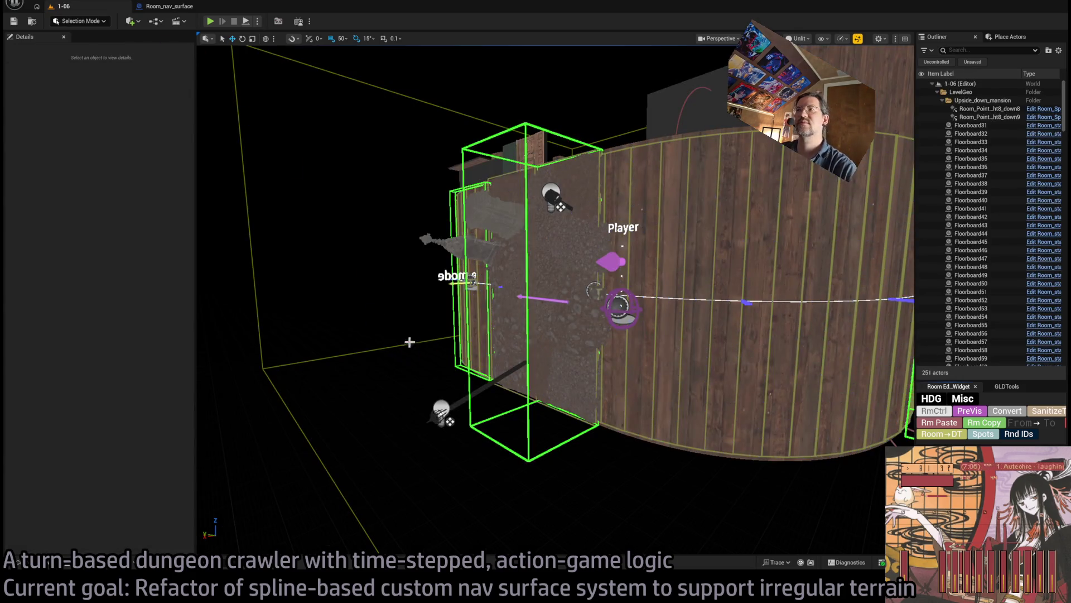
click(594, 290)
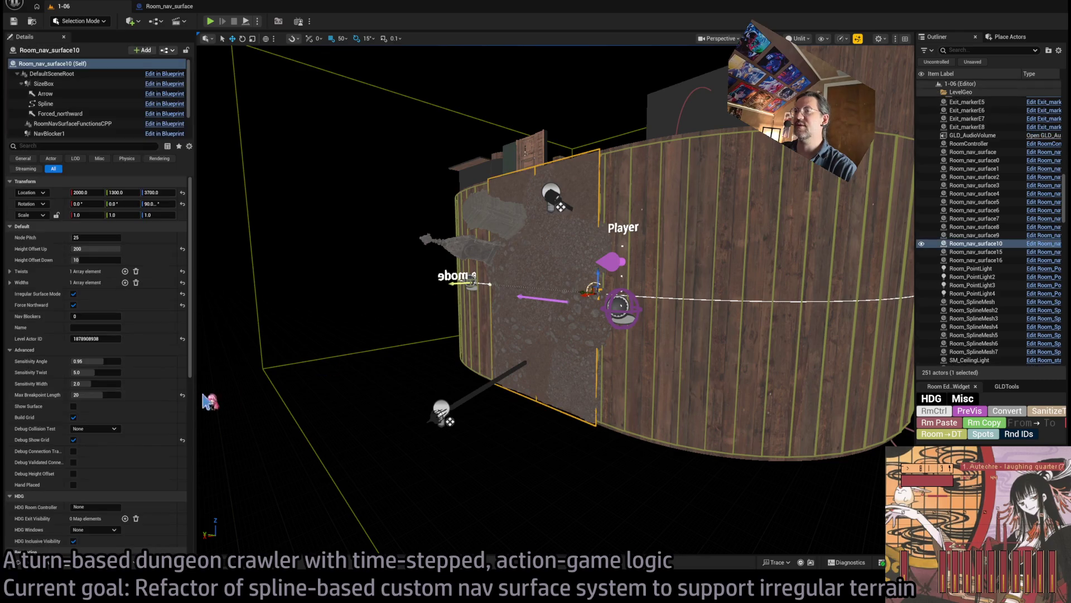
click(210, 21)
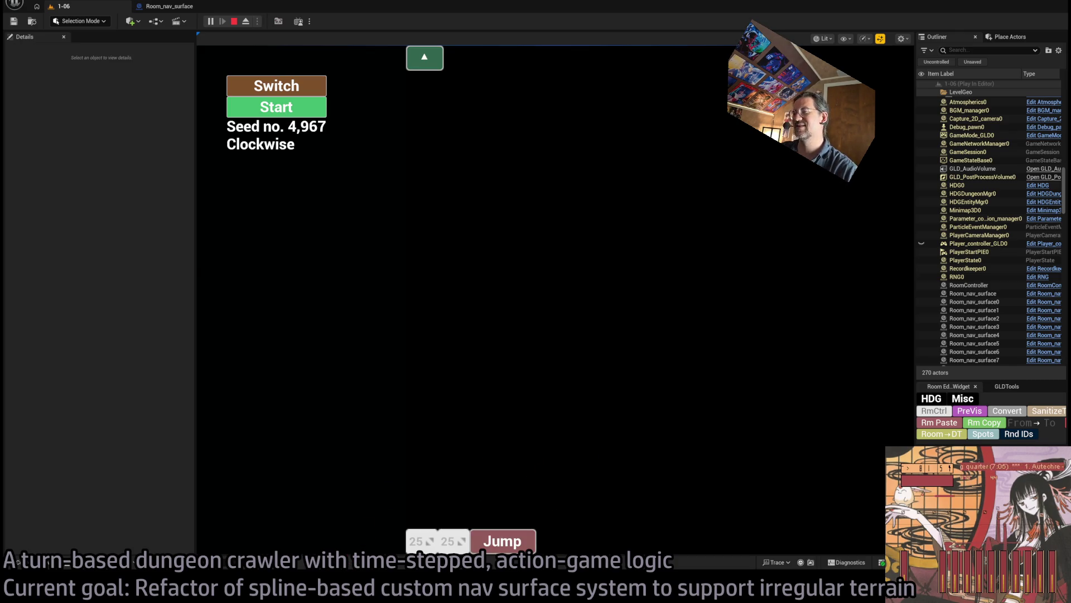
- Check the C++ source in Rider, stop PIE, and view the Room_nav_surface GET branch wiring
key(alt+Tab)
scroll(570, 427, down, 3)
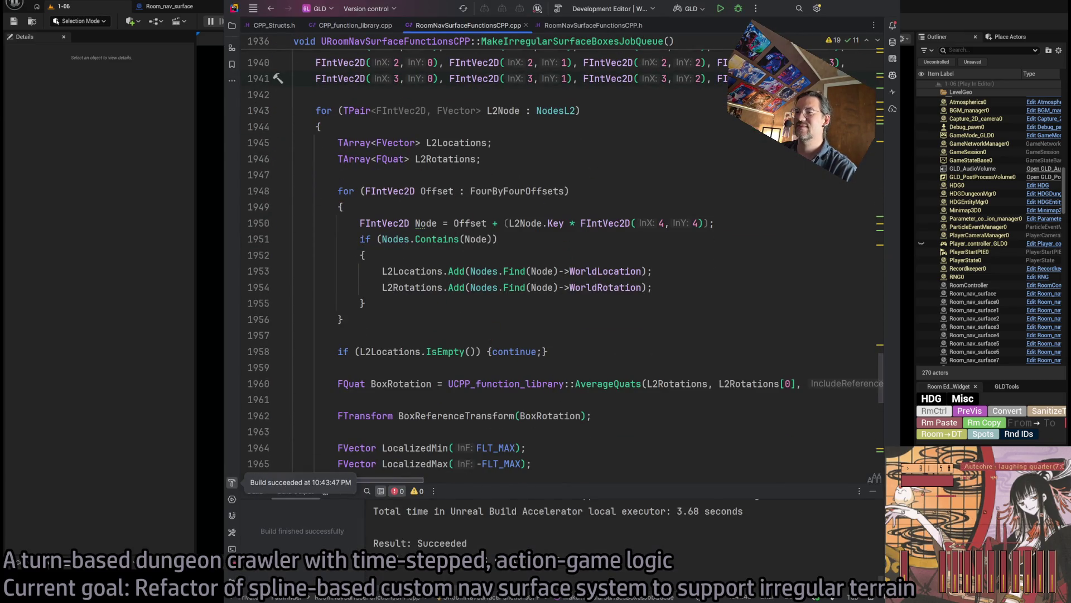
key(alt+Tab)
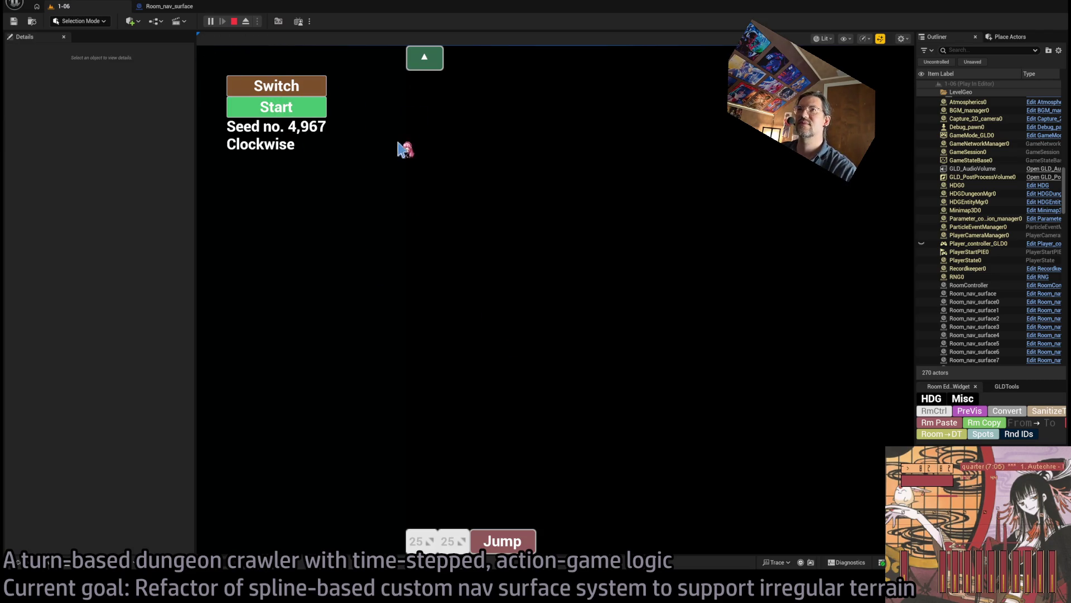
click(235, 22)
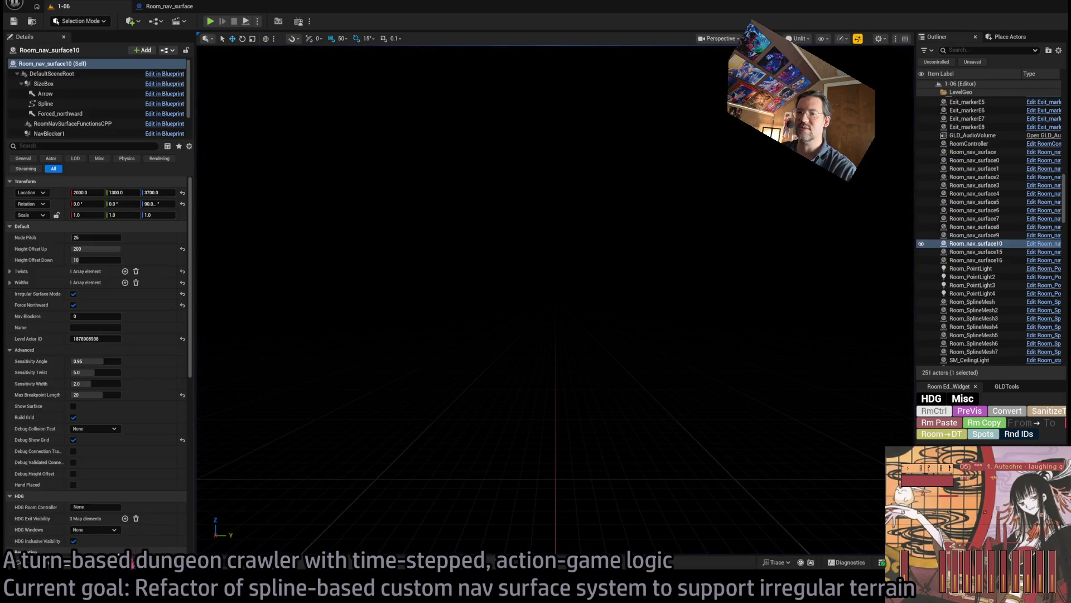
click(172, 10)
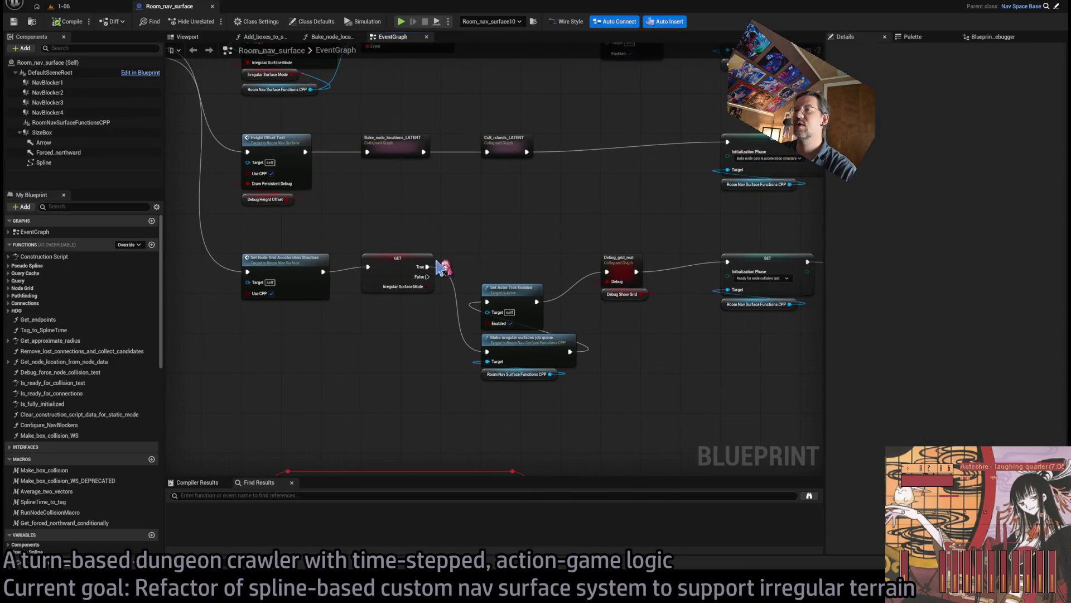
mouse_move(425, 280)
mouse_down()
mouse_move(488, 213)
mouse_move(635, 275)
mouse_up()
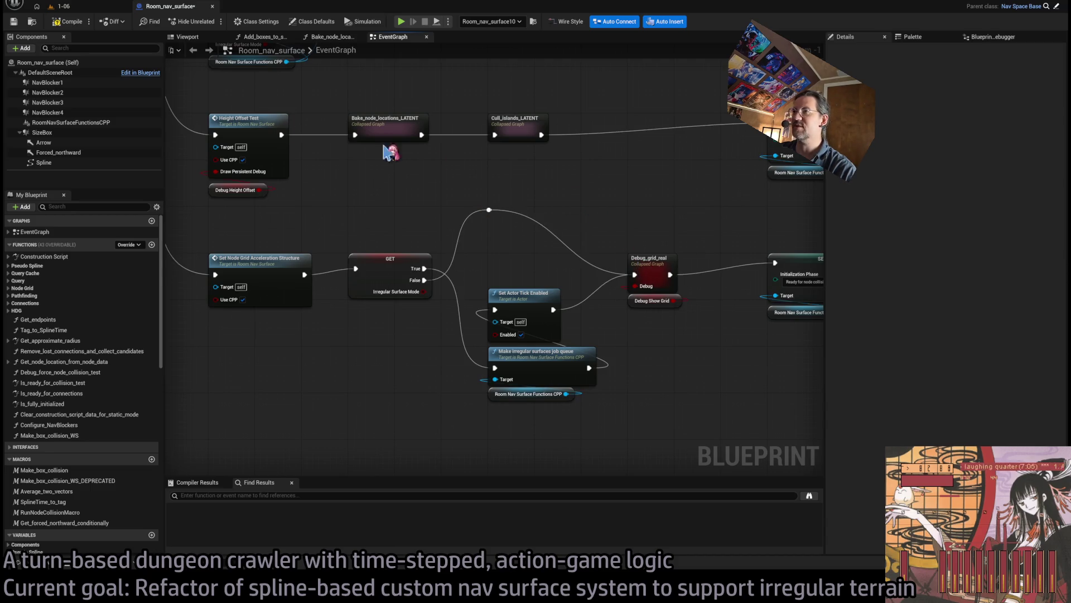
- Replay level 1-06 twice, once switched to counter-clockwise, stopping each session
click(101, 9)
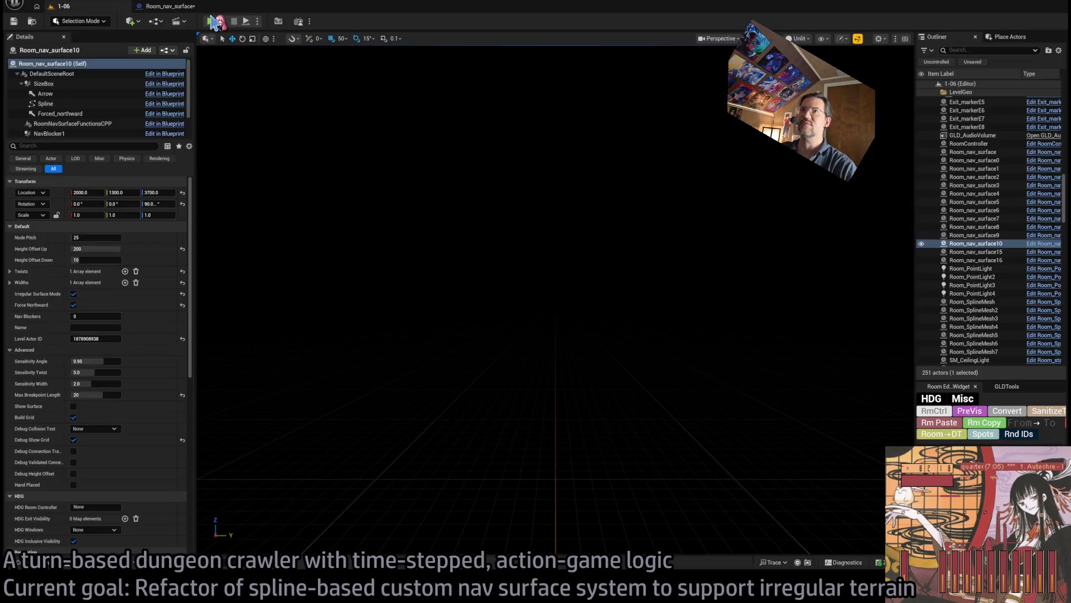
click(210, 22)
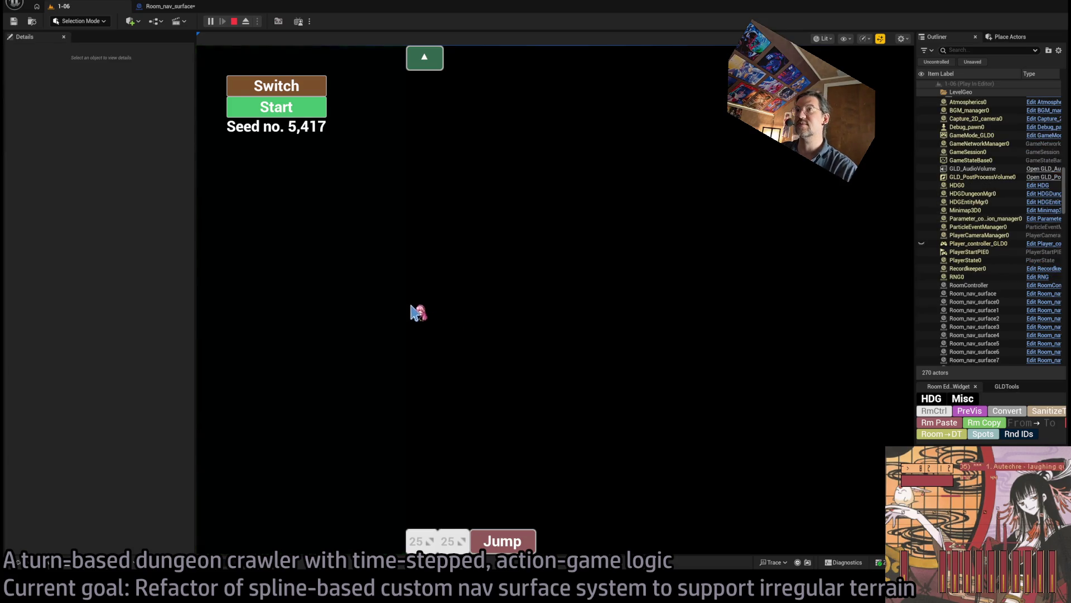
click(310, 114)
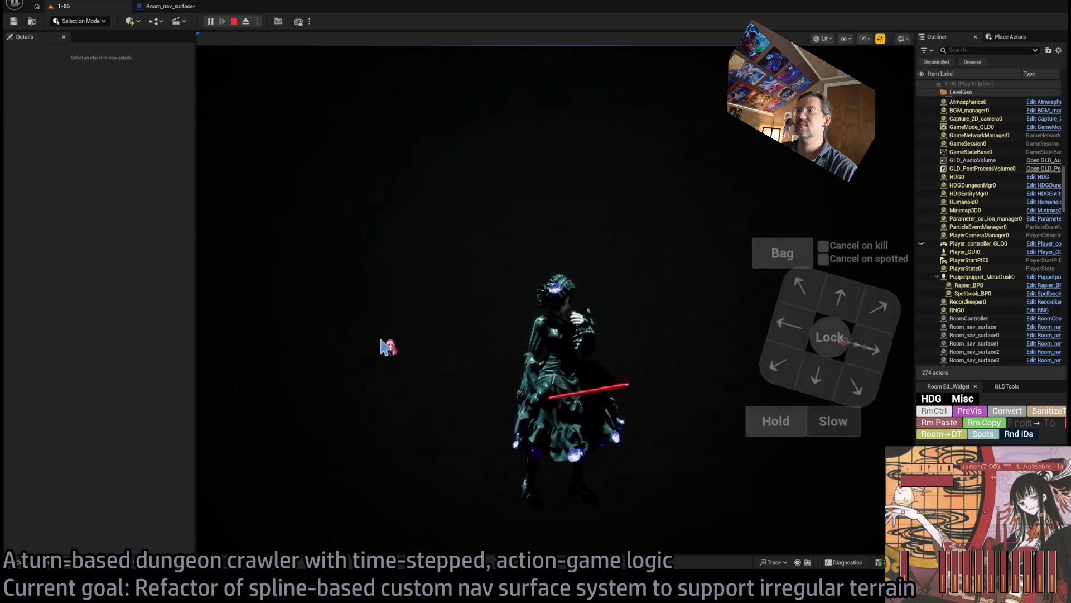
click(234, 22)
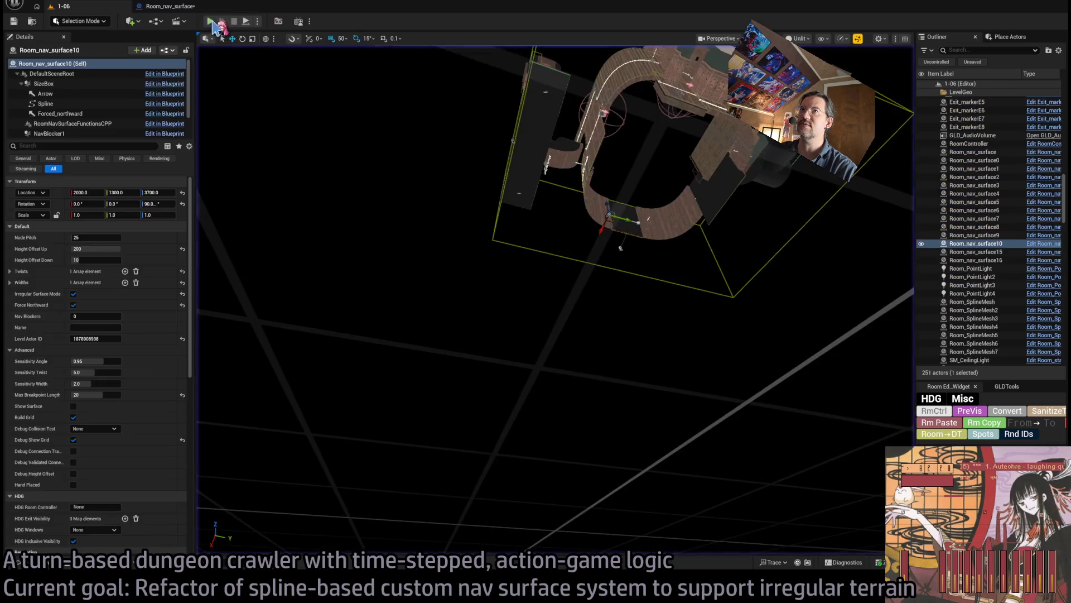
key(alt+p)
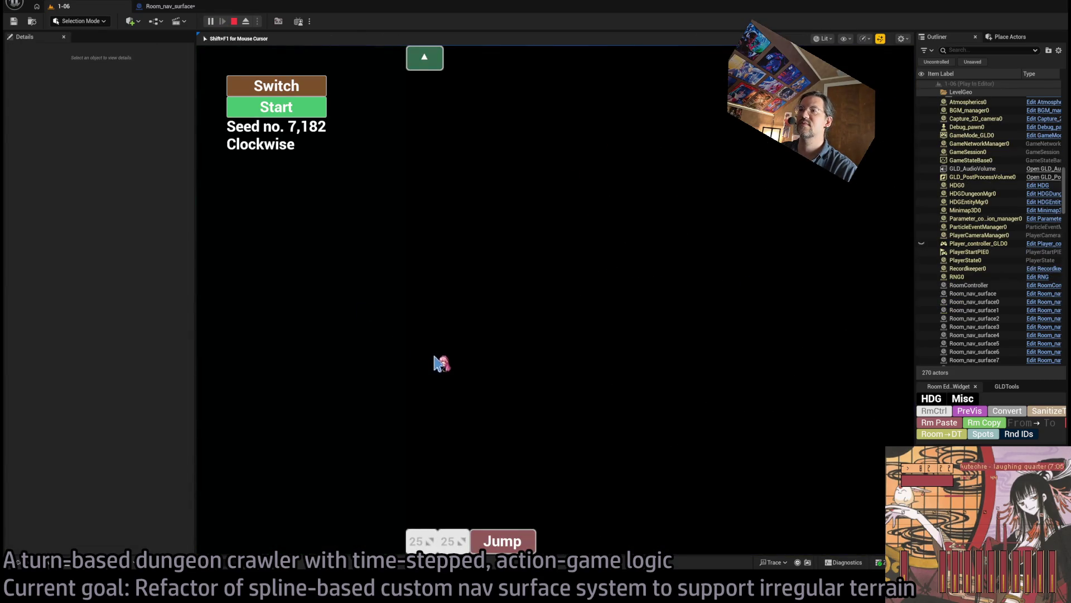
click(235, 22)
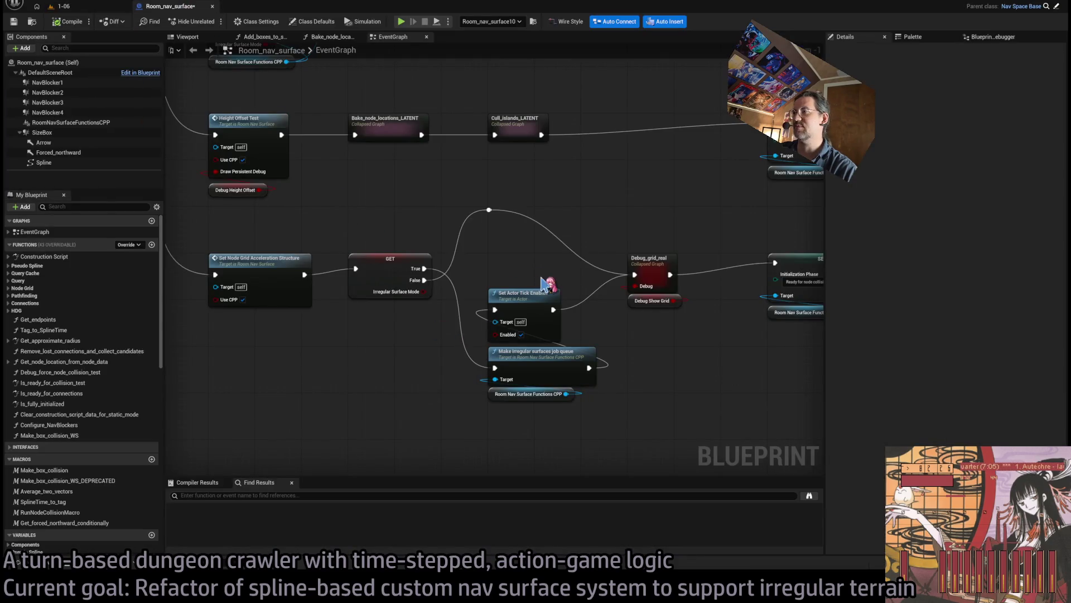
- Connect the GET node's True output directly to Debug_grid_real's exec input
mouse_move(567, 203)
mouse_down()
mouse_move(610, 221)
mouse_move(475, 235)
mouse_up()
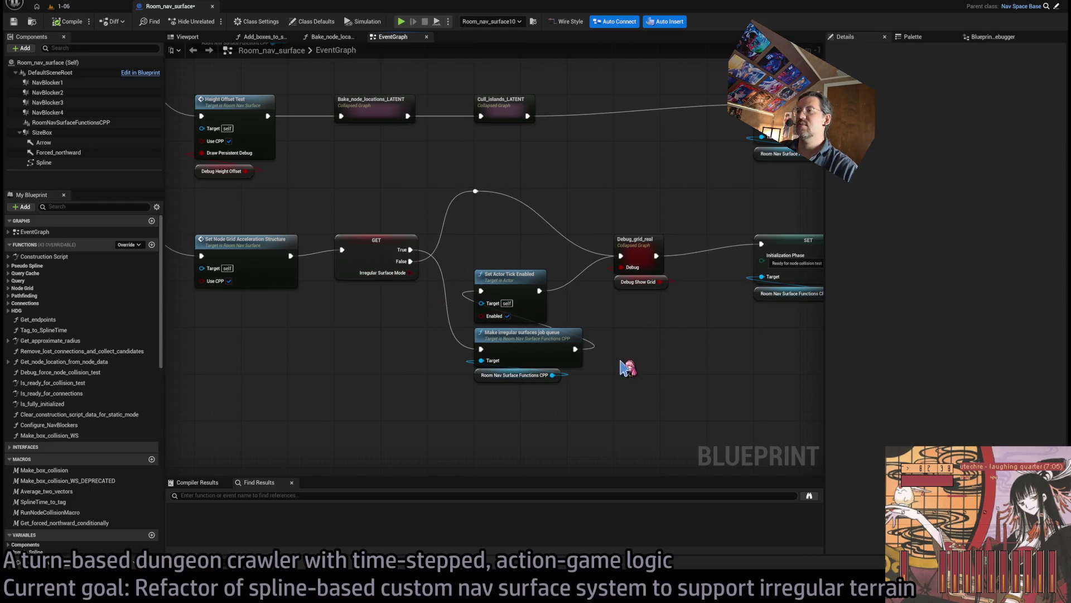
drag(547, 406, 584, 377)
drag(580, 337, 416, 304)
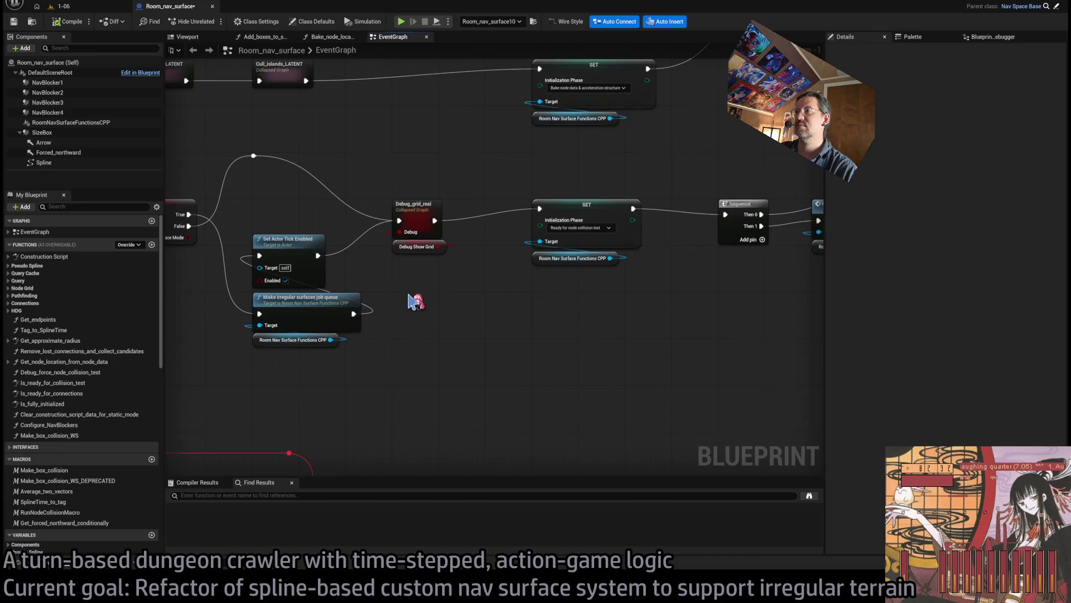
mouse_move(335, 294)
mouse_down()
mouse_move(564, 296)
mouse_move(424, 288)
mouse_move(636, 278)
mouse_up()
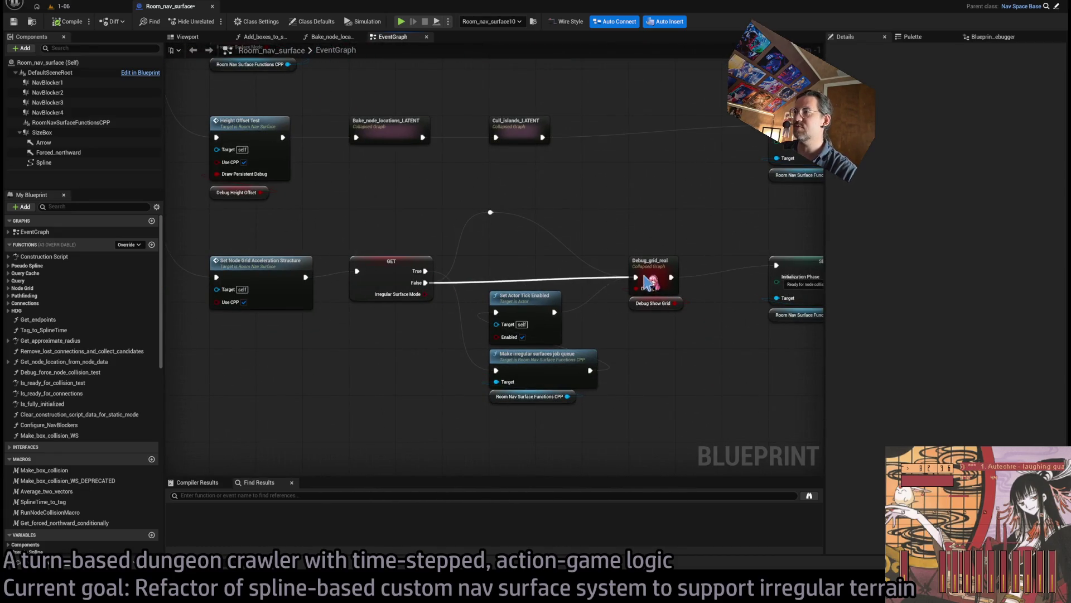
drag(428, 271, 635, 278)
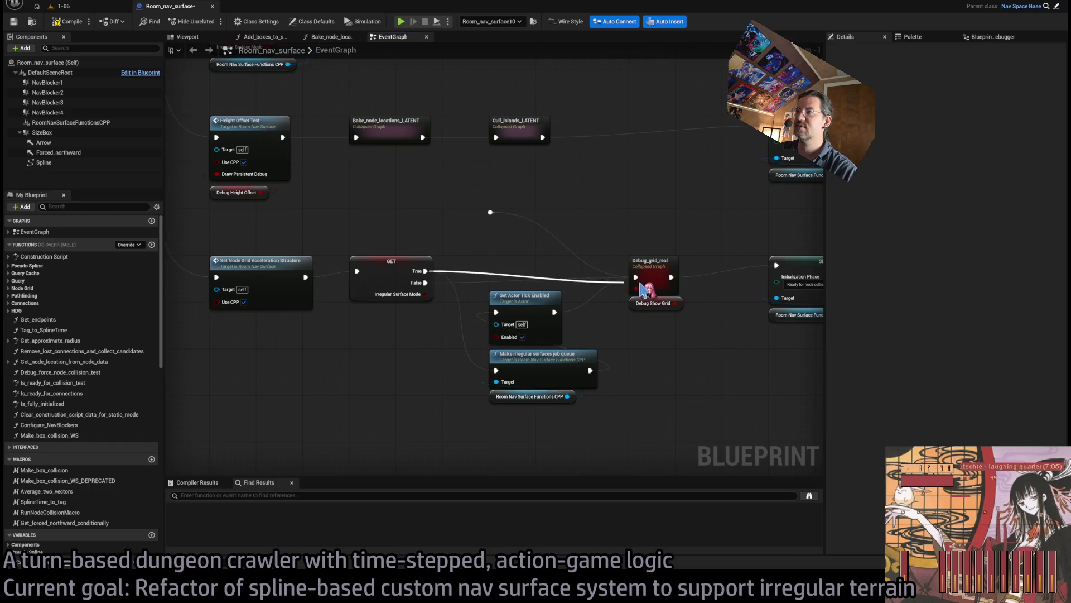
- Play-test level 1-06 from the seed menu, then focus the nav surface and reopen the Blueprint
click(62, 6)
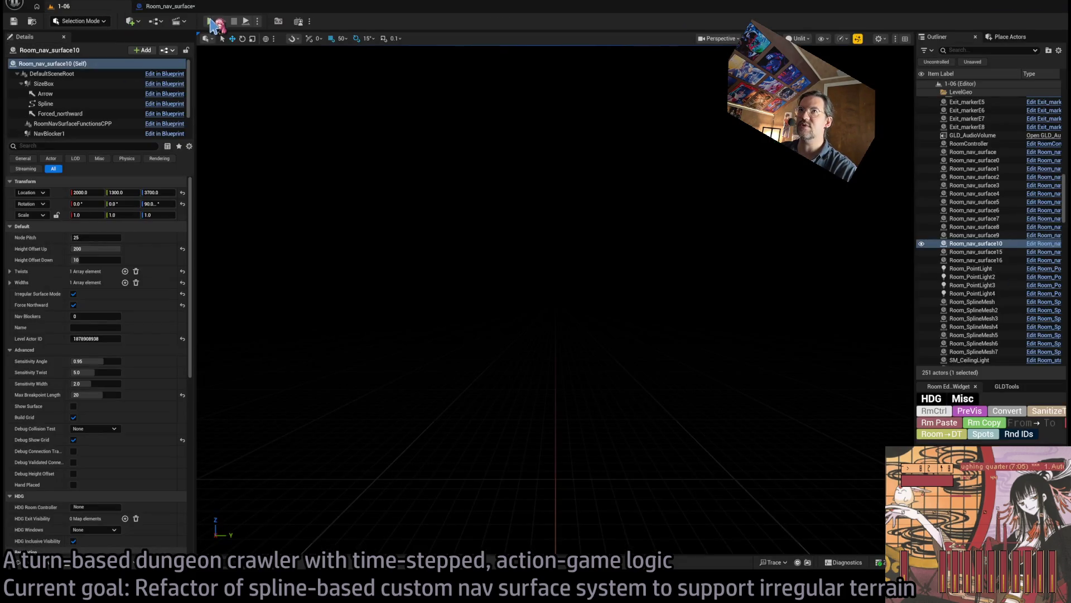
key(alt+p)
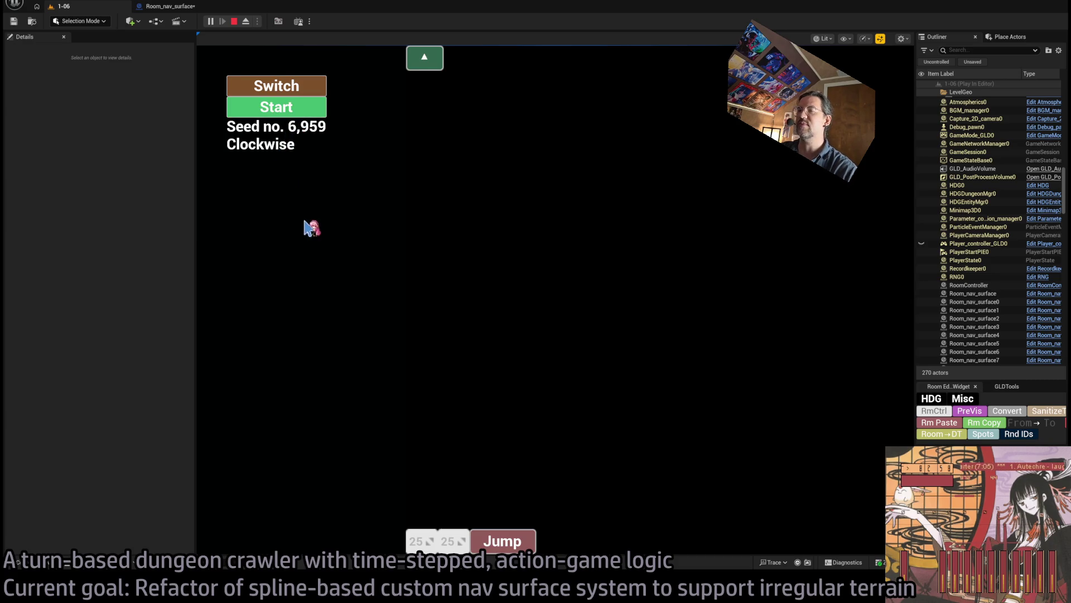
click(267, 110)
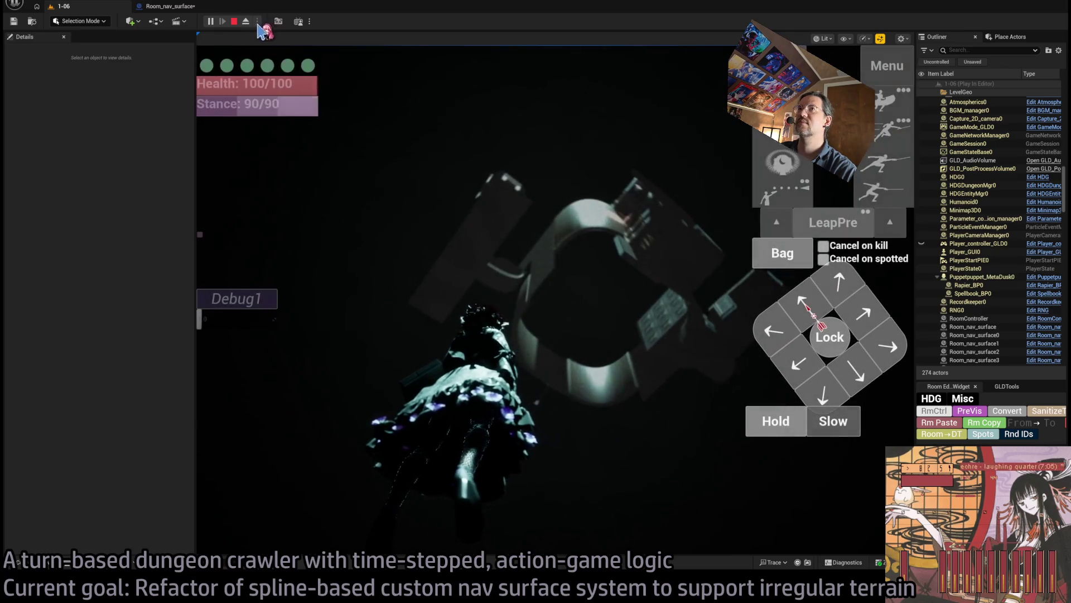
key(Escape)
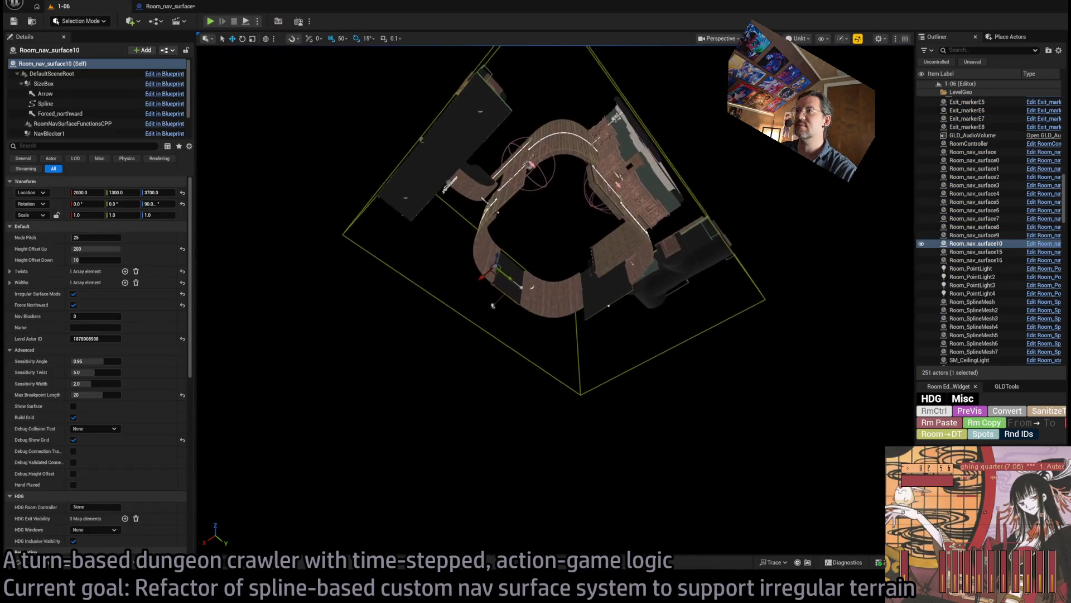
key(f)
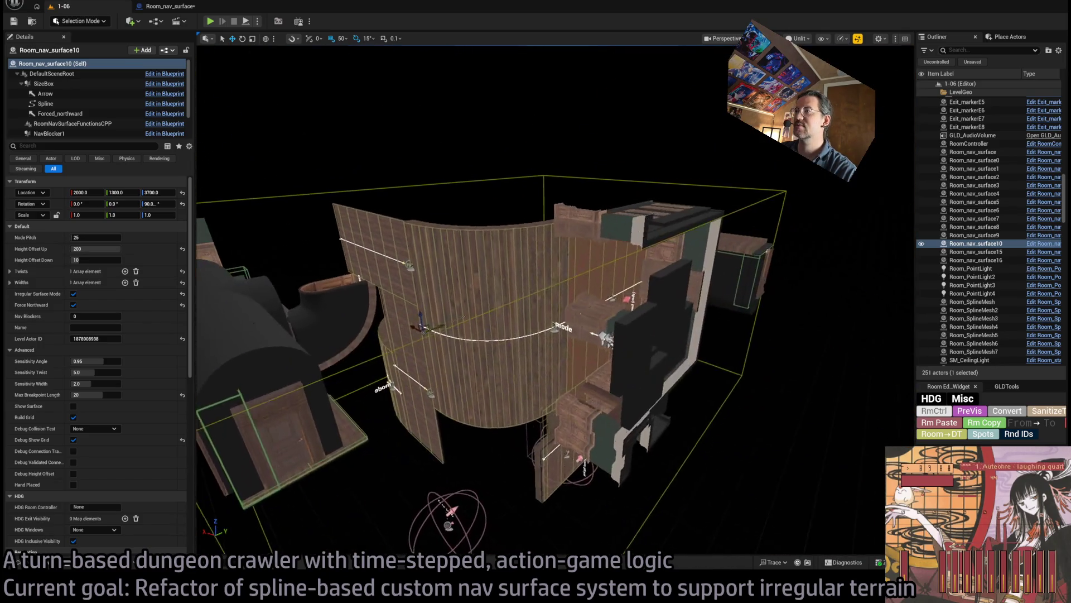
key(ctrl+e)
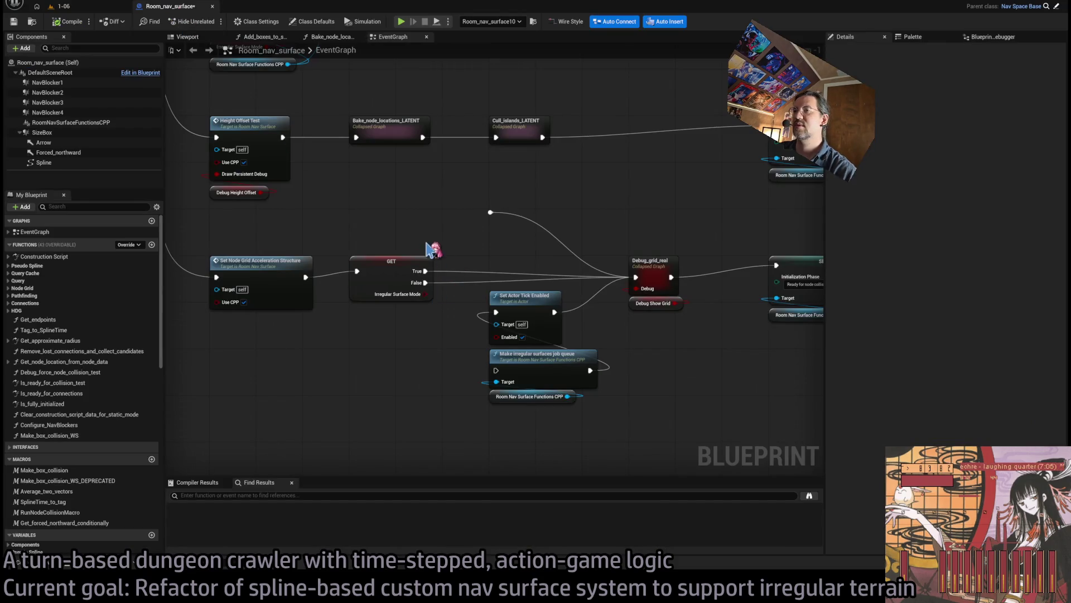
- Compile the Room_nav_surface Blueprint and start a new PIE session showing seed 2,584
drag(427, 249, 495, 262)
mouse_move(411, 310)
mouse_down()
mouse_move(373, 290)
mouse_move(526, 227)
mouse_move(416, 203)
mouse_move(426, 277)
mouse_move(527, 446)
mouse_move(430, 232)
mouse_up()
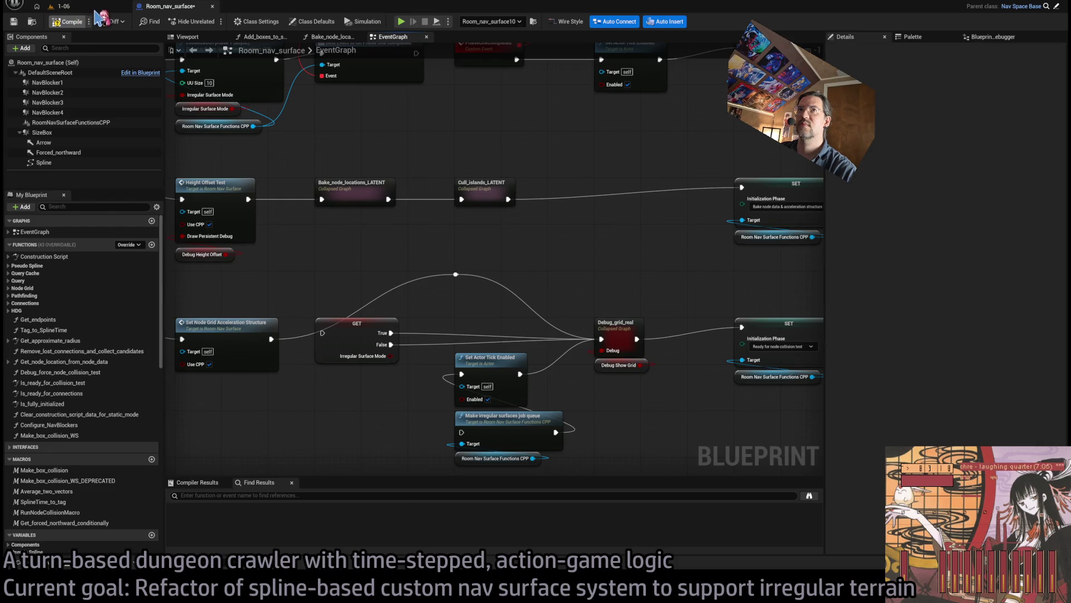
click(59, 6)
click(212, 21)
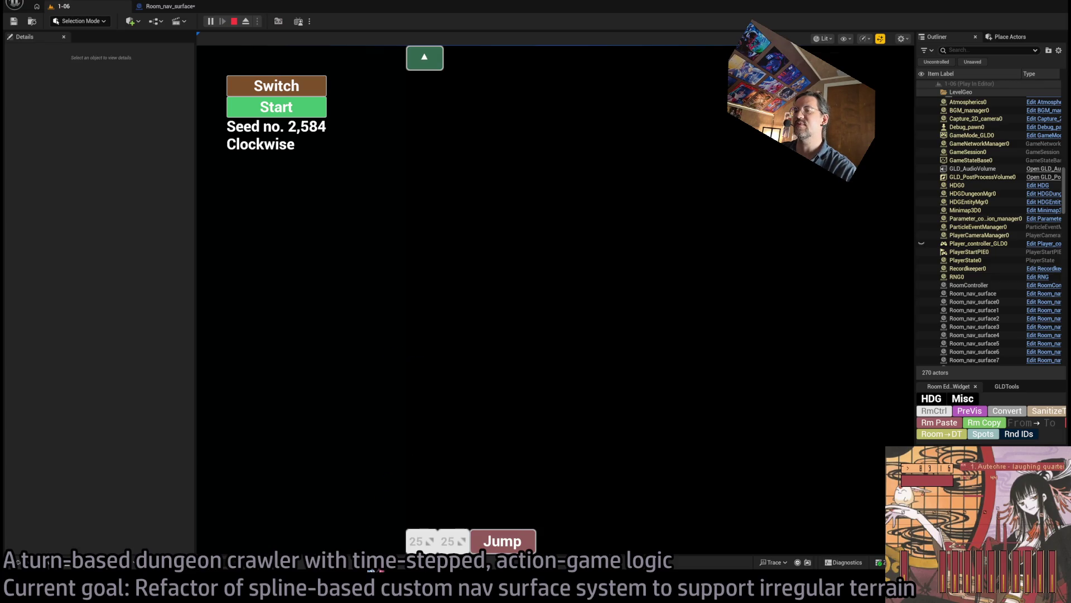
- Stop the play session and bring up the MakeIrregularSurfaceBoxesJobQueue implementation in Rider
key(Escape)
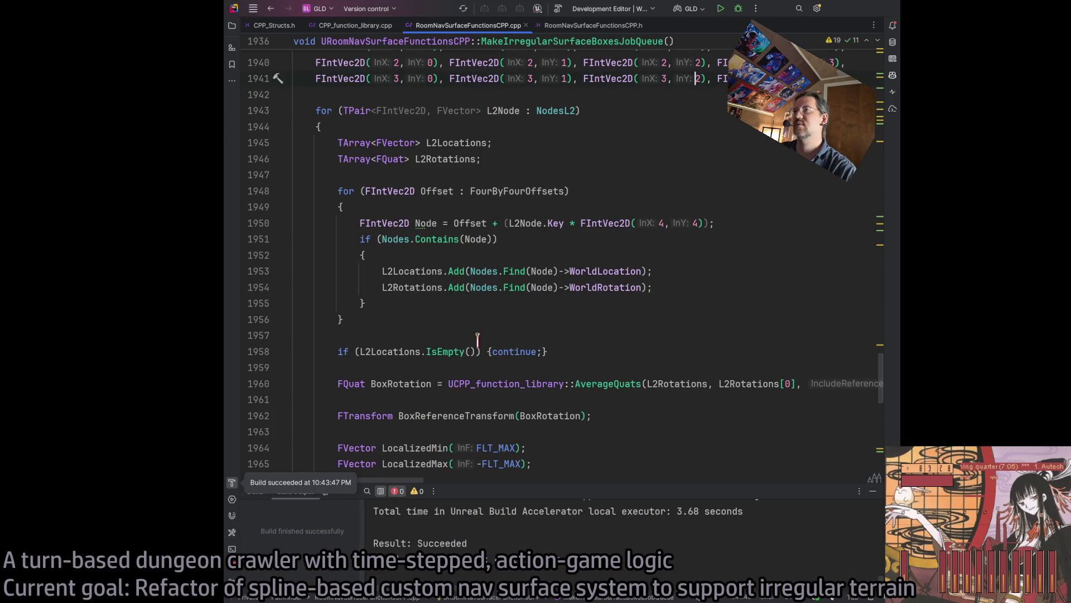
scroll(447, 251, up, 4)
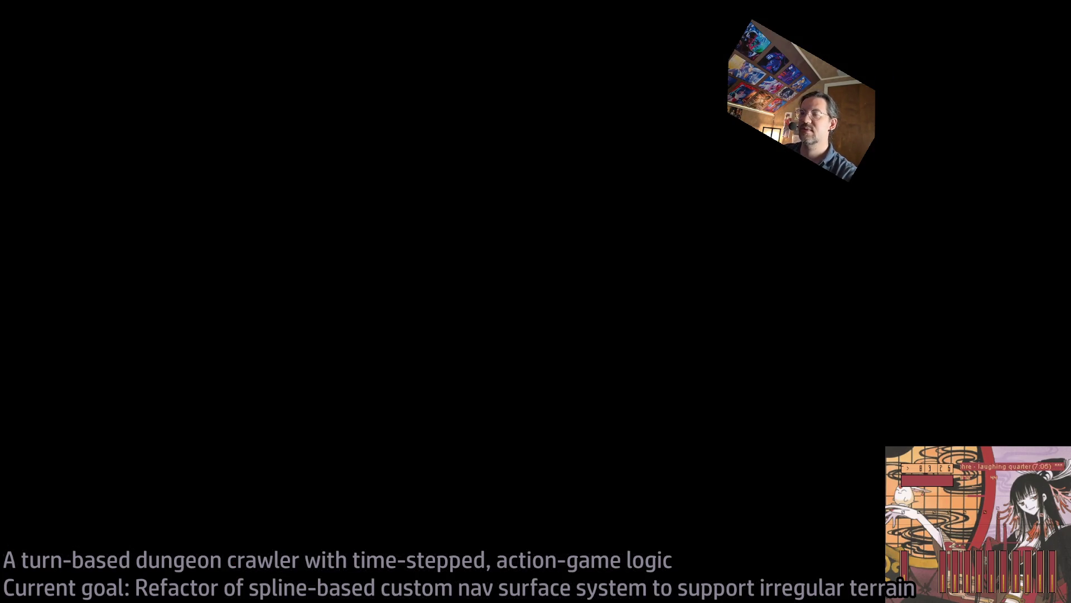
key(alt+Up)
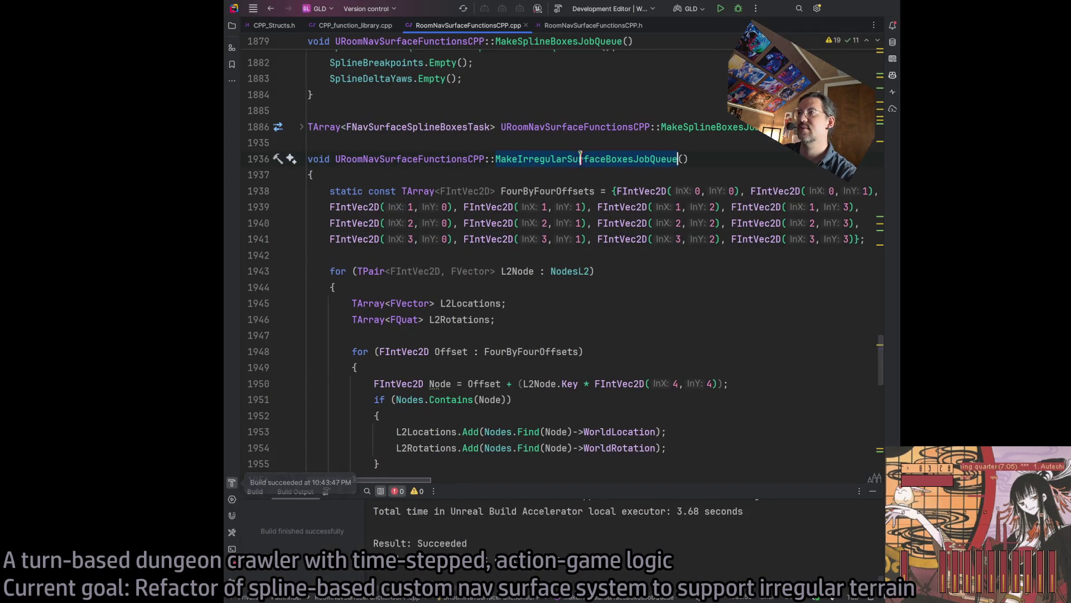
key(alt+Right)
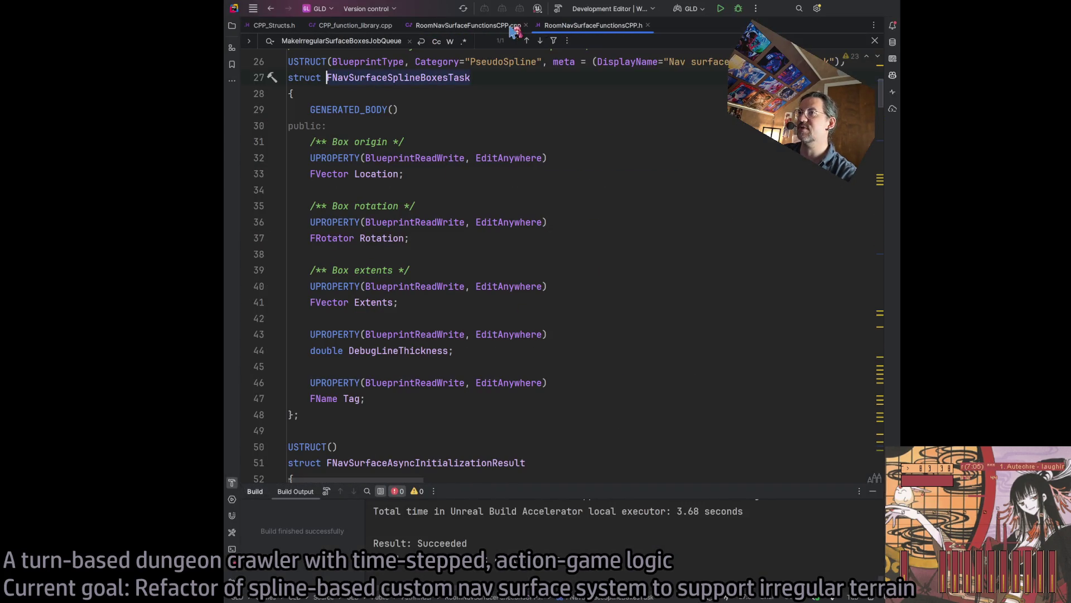
click(510, 27)
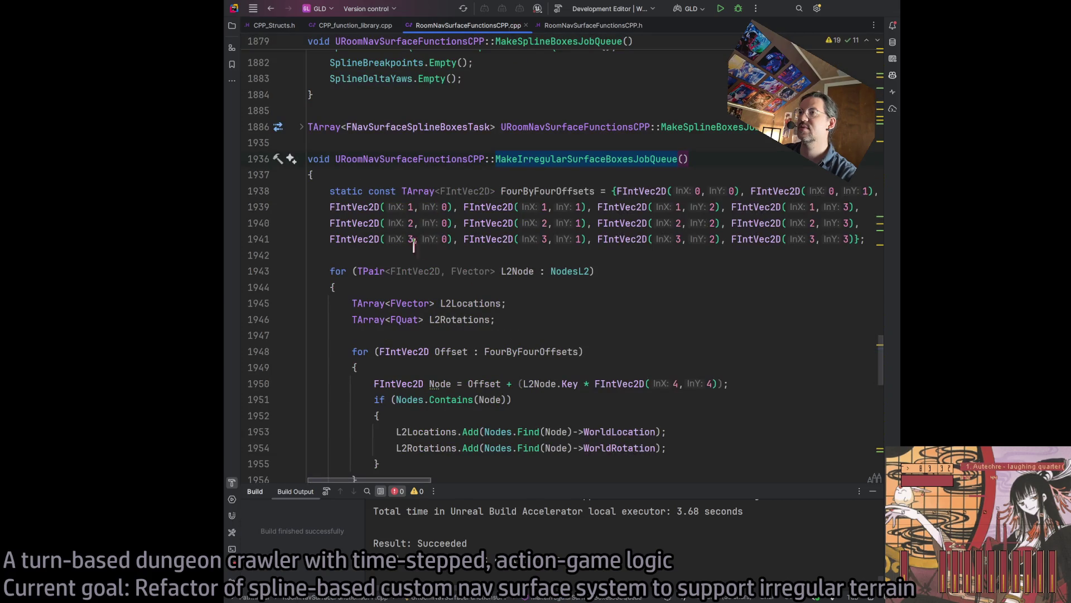
- Remove the 'static' keyword from the FourByFourOffsets array and rebuild the project
double_click(347, 192)
key(BackSpace)
click(649, 281)
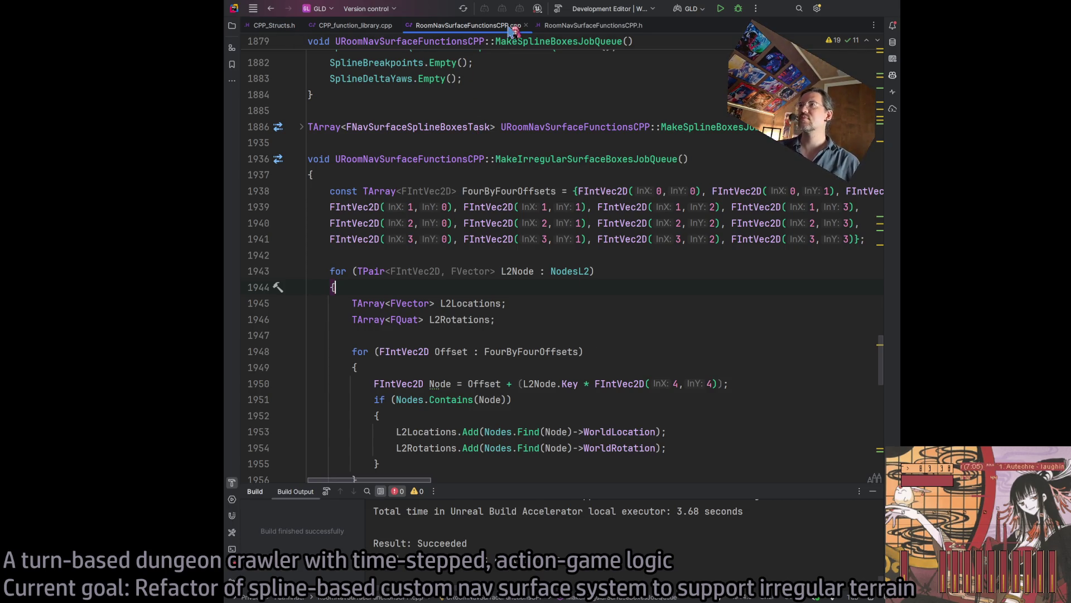
click(558, 11)
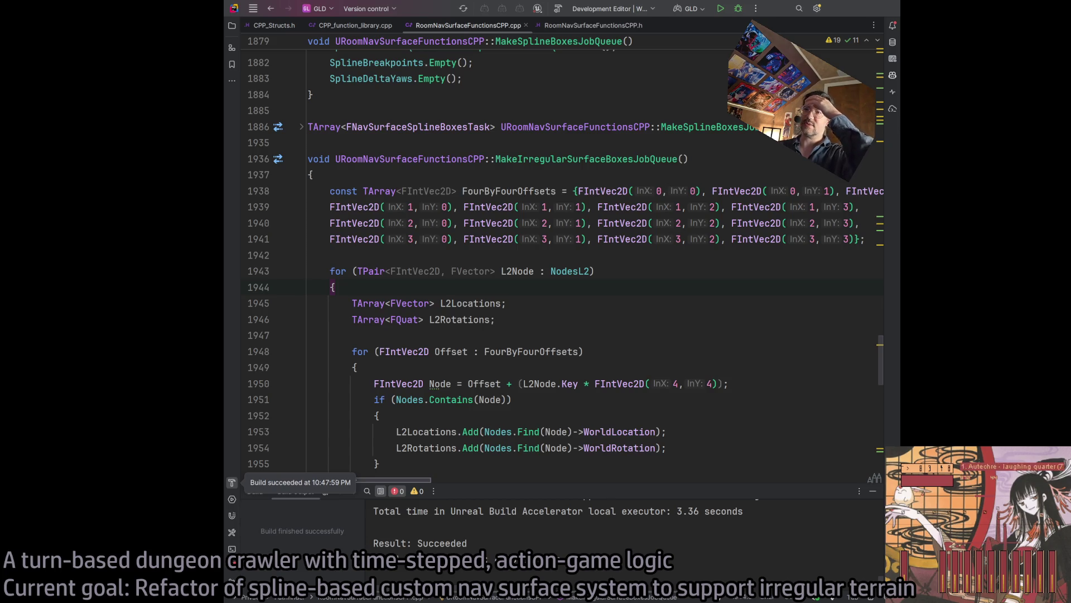
- Scroll through the MakeIrregularSurfaceBoxesJobQueue implementation in the .cpp file
scroll(591, 334, up, 5)
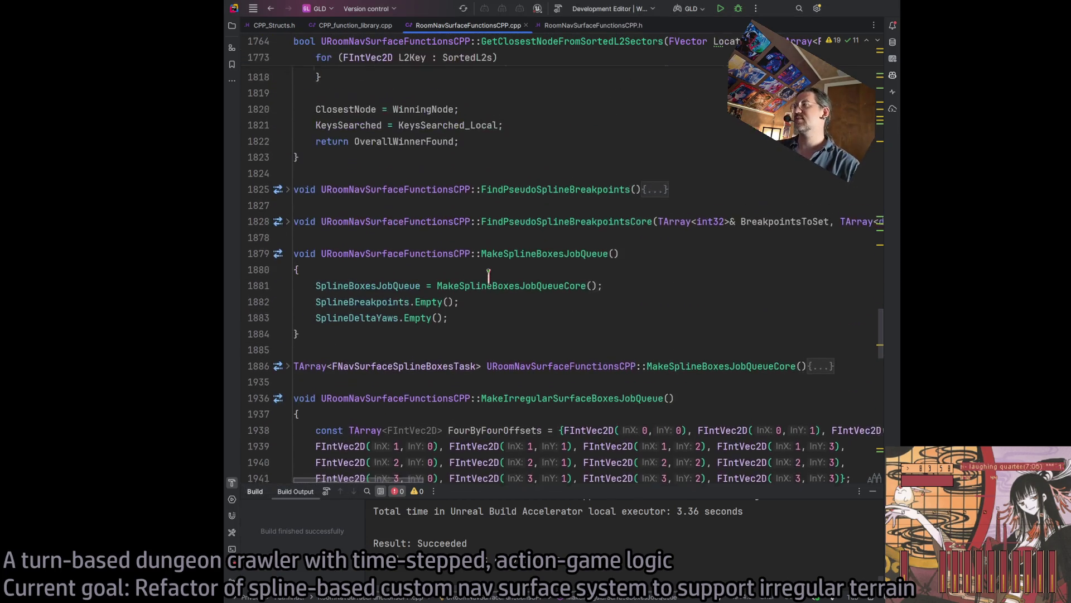
scroll(592, 333, down, 15)
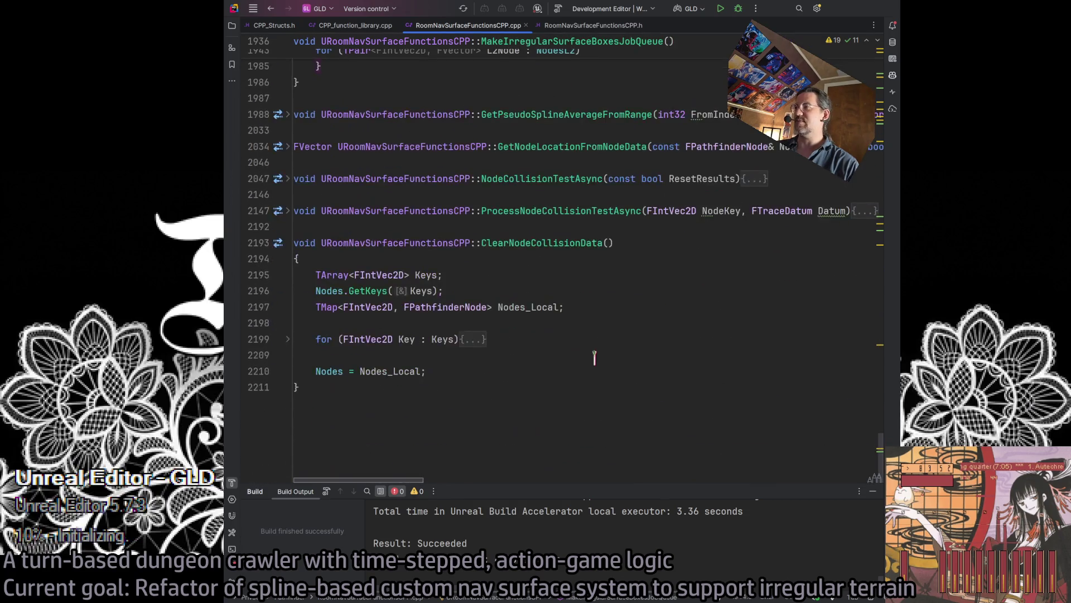
scroll(478, 384, up, 5)
scroll(478, 384, up, 8)
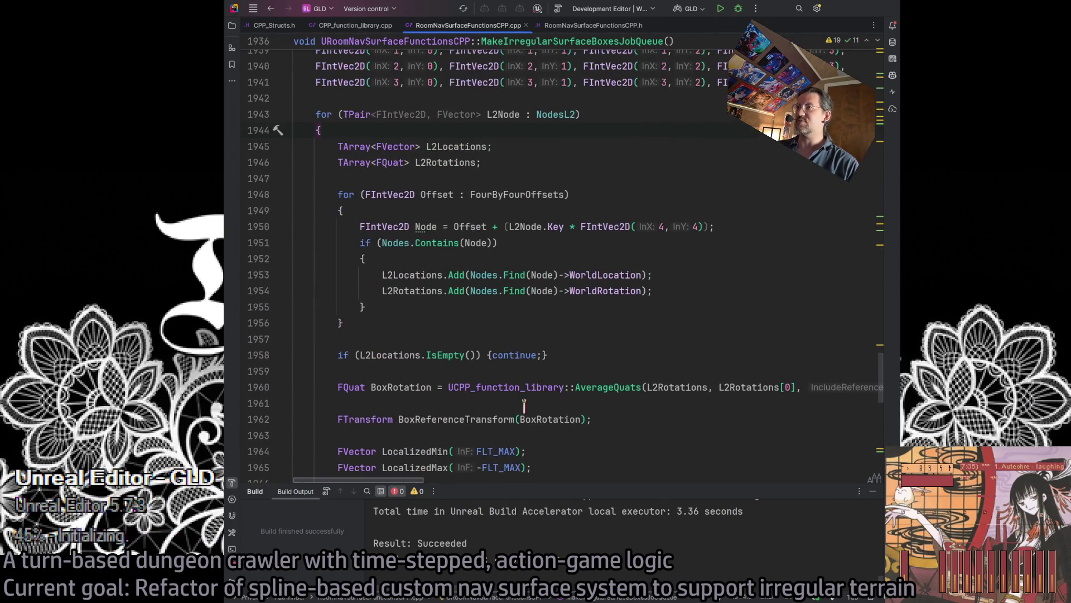
scroll(524, 396, down, 2)
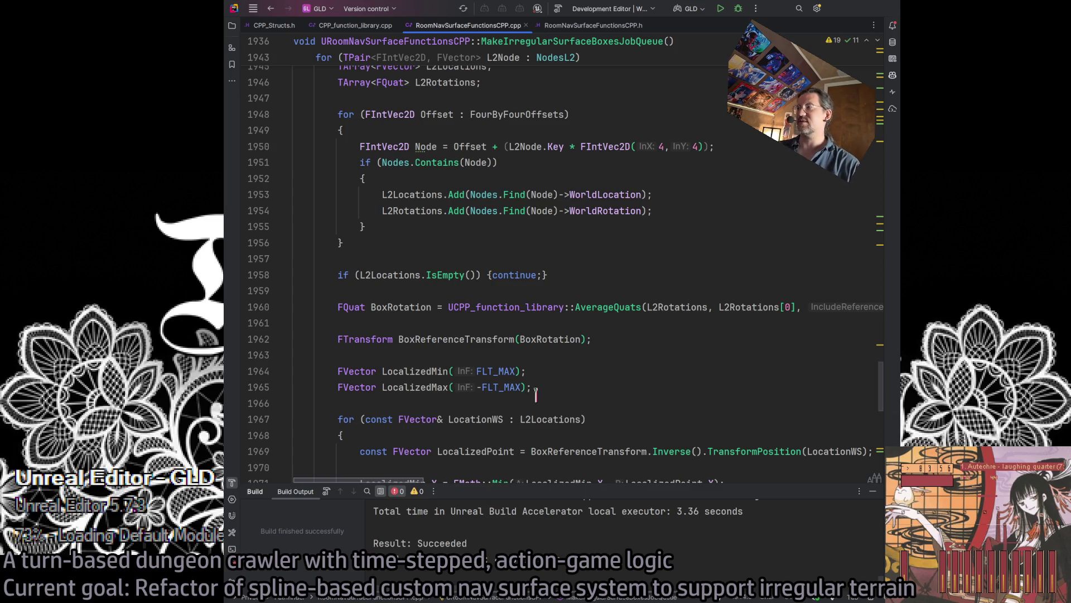
scroll(707, 325, up, 3)
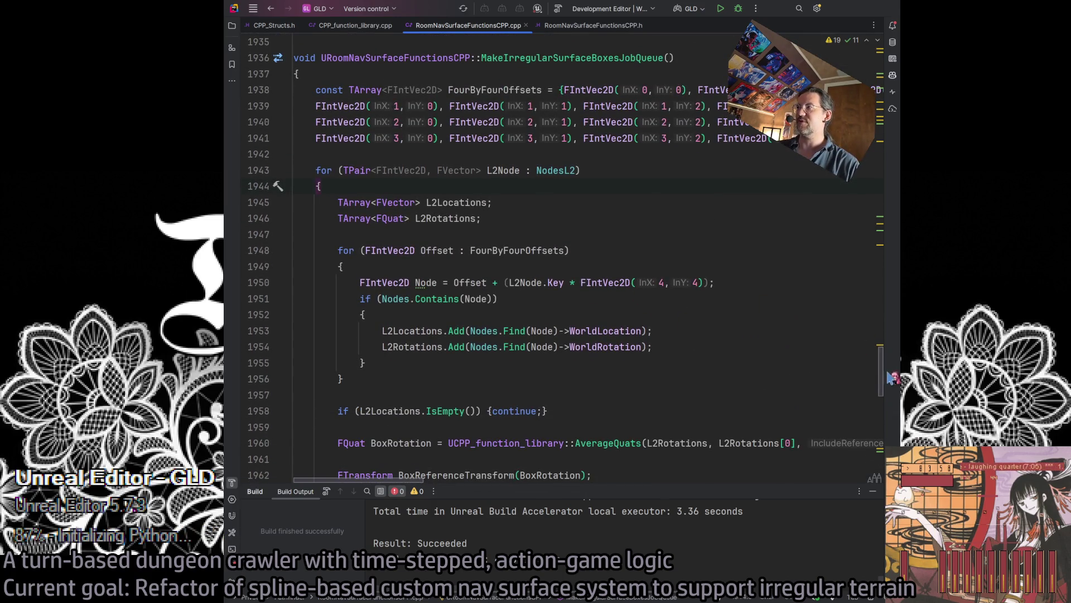
scroll(883, 368, up, 8)
scroll(887, 363, down, 6)
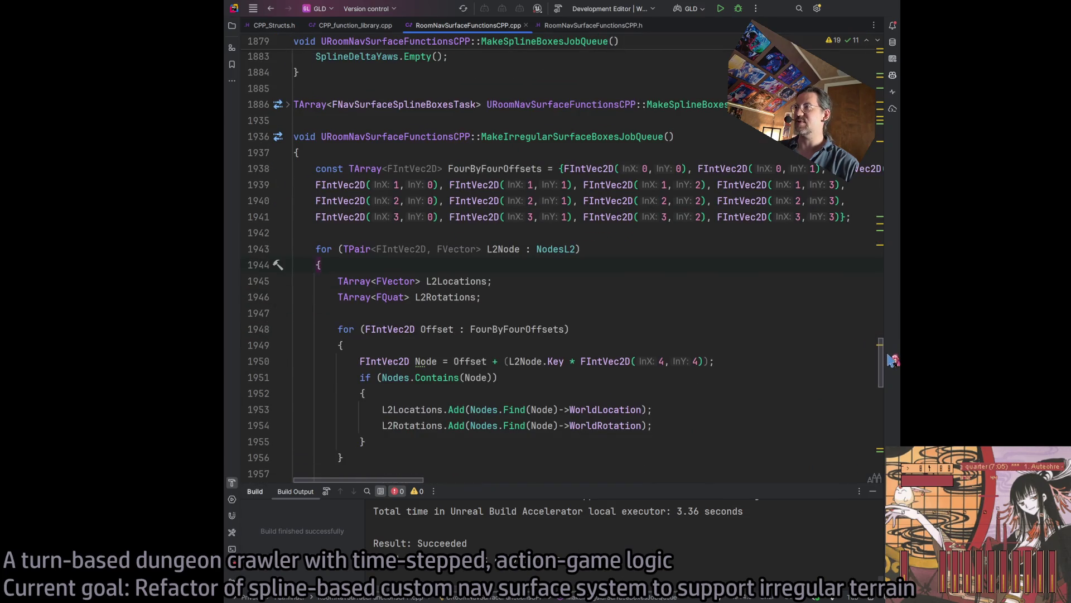
- Review the structs and node-grid UPROPERTY list in RoomNavSurfaceFunctionsCPP.h
click(550, 28)
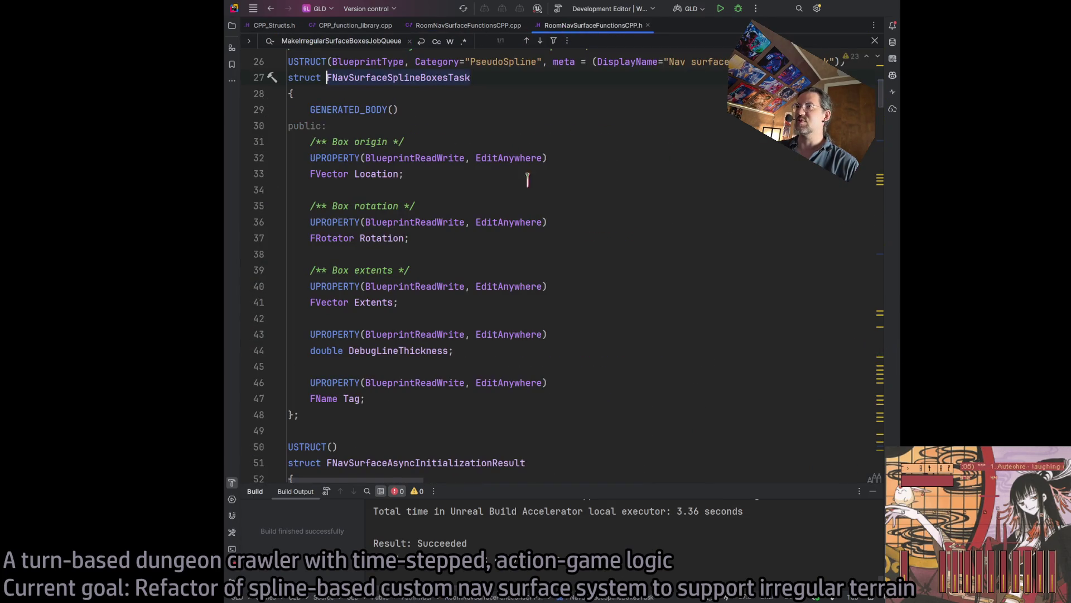
scroll(549, 204, down, 7)
scroll(556, 271, down, 10)
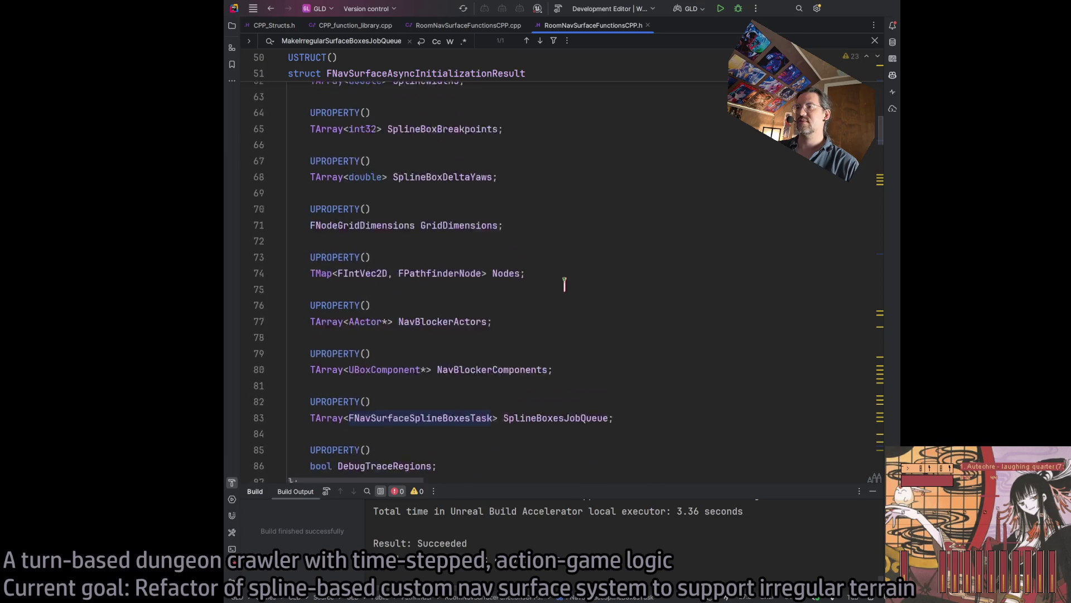
scroll(621, 272, down, 14)
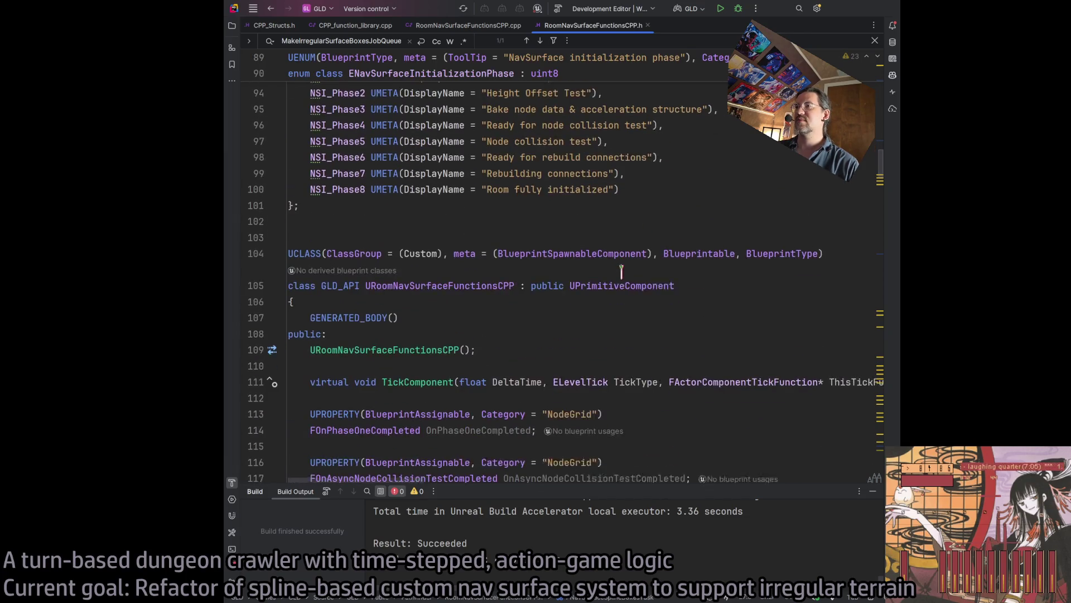
- Jump from the .cpp to the MakeIrregularSurfaceBoxesJobQueue declaration, then bring up the Room_nav_surface Blueprint
click(472, 26)
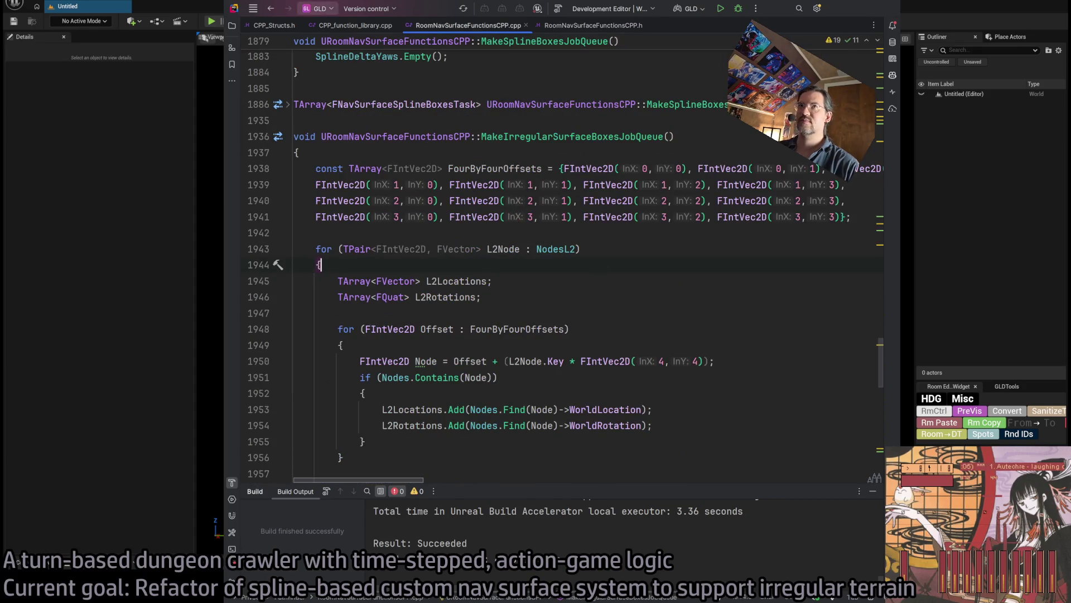
ctrl+click(577, 131)
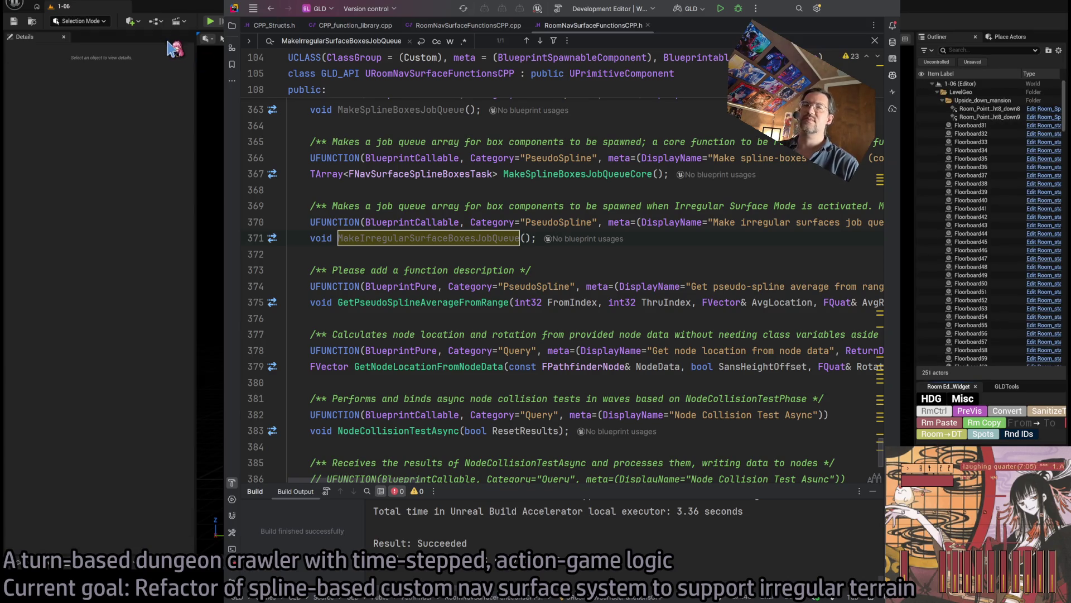
click(144, 8)
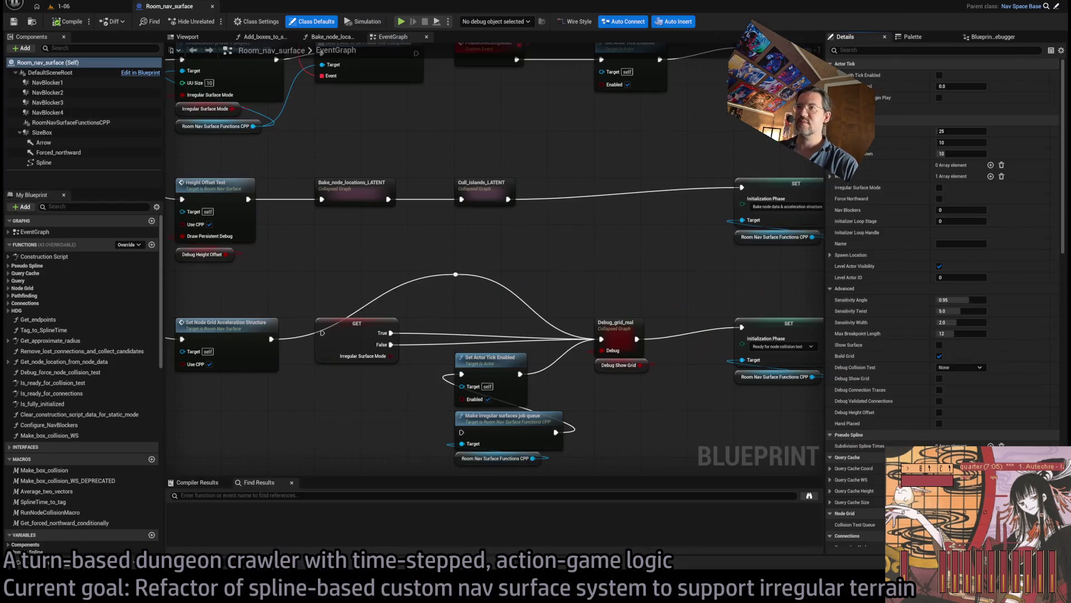
click(78, 7)
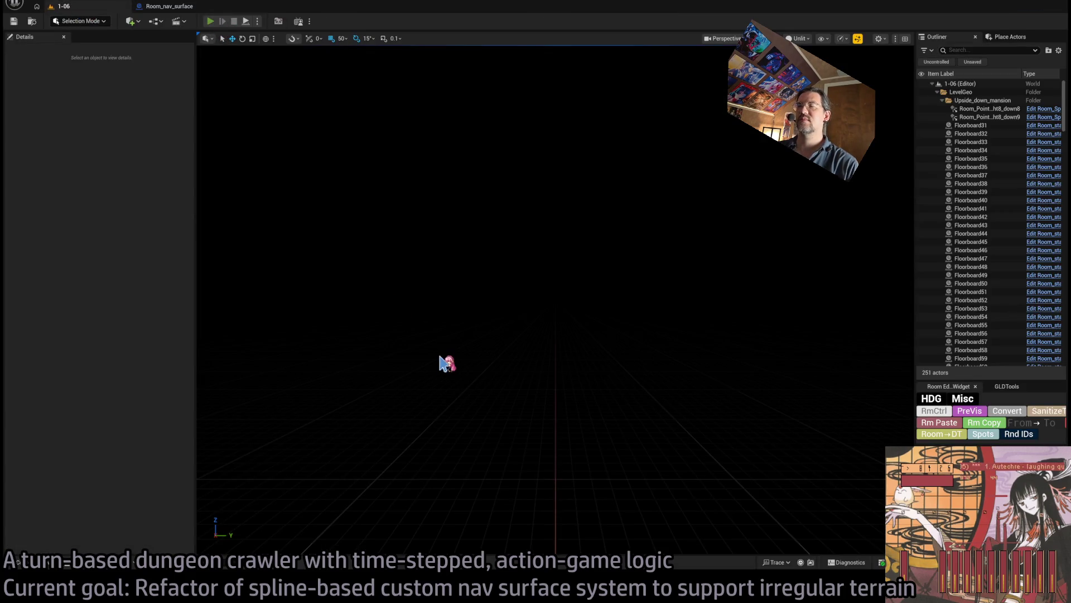
key(alt+p)
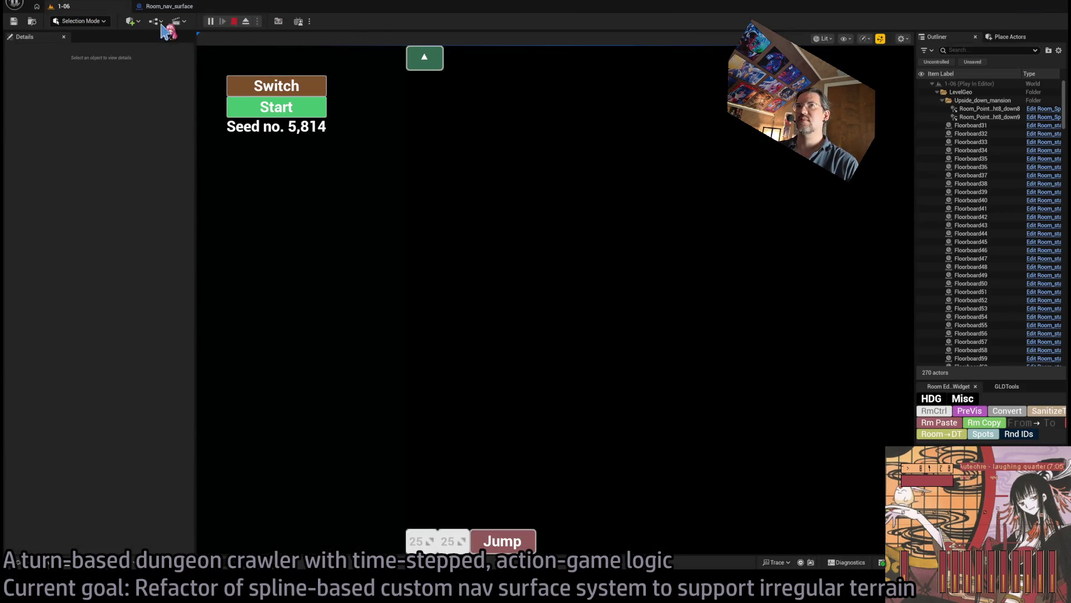
key(Escape)
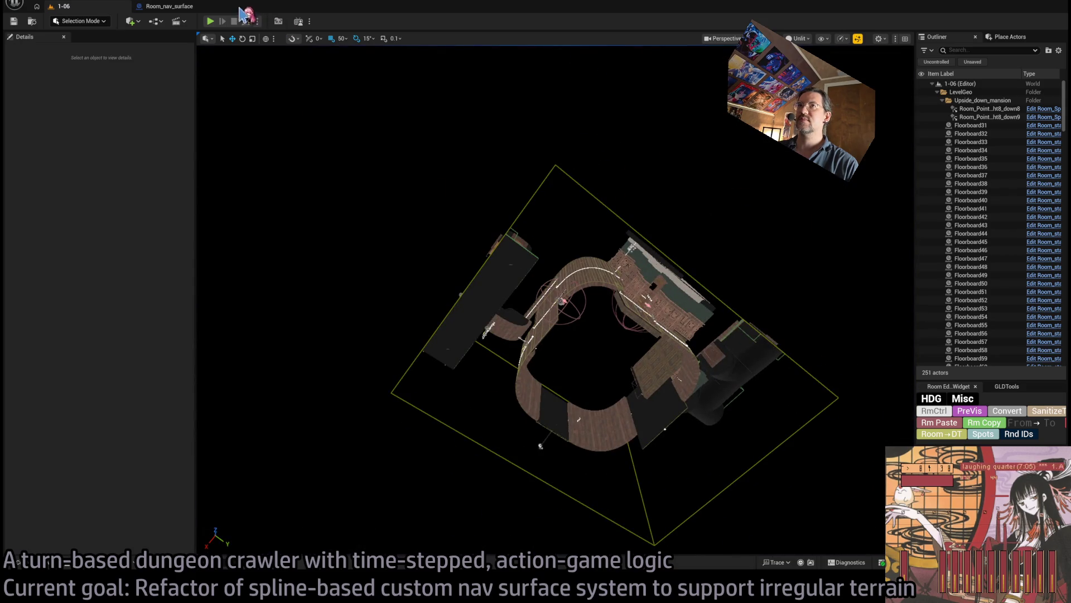
click(210, 21)
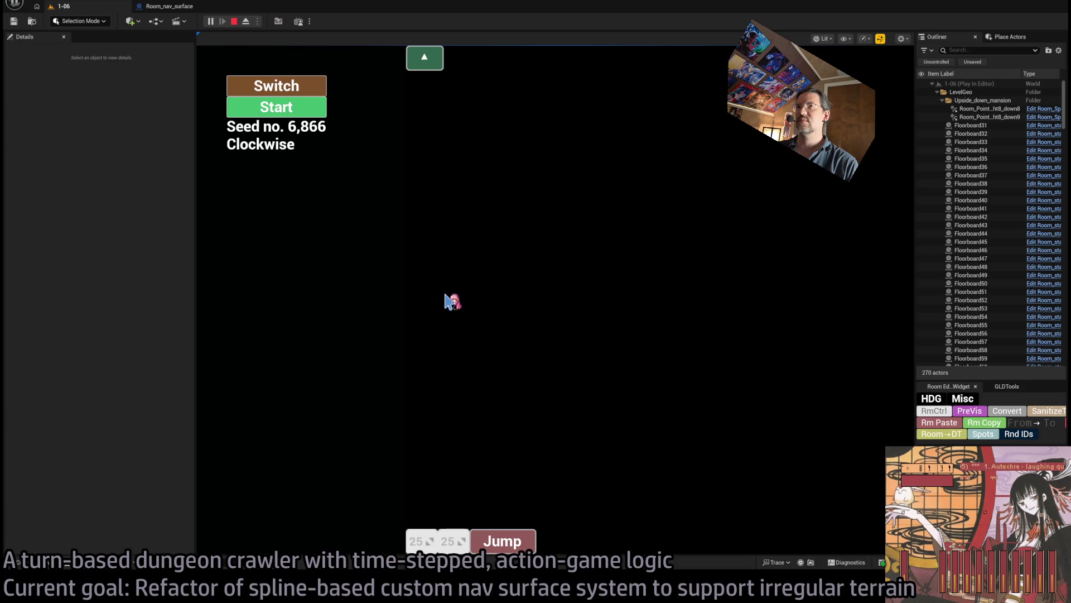
click(288, 107)
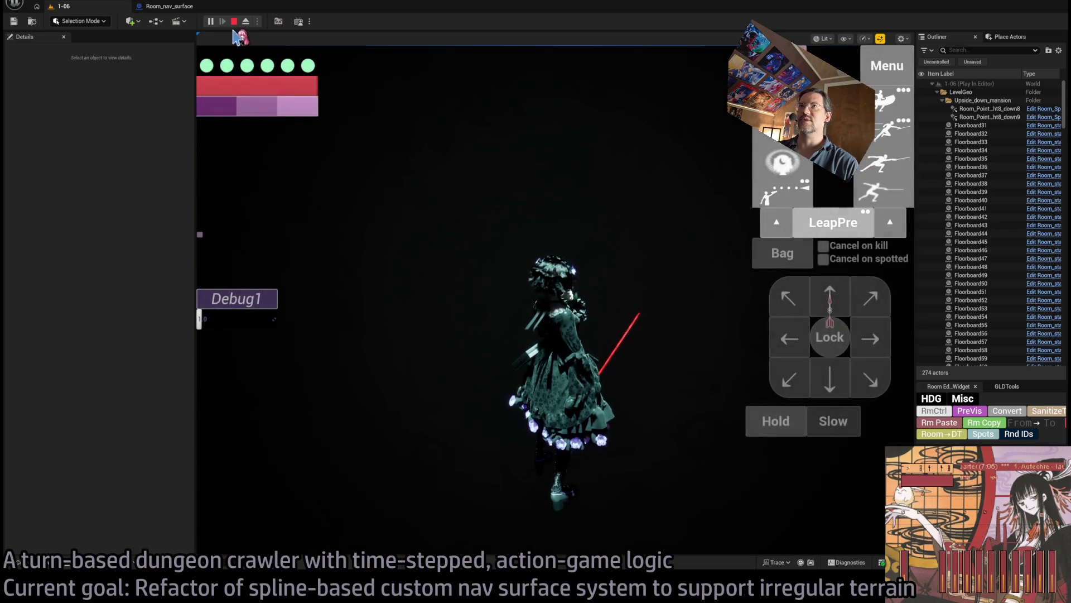
key(Escape)
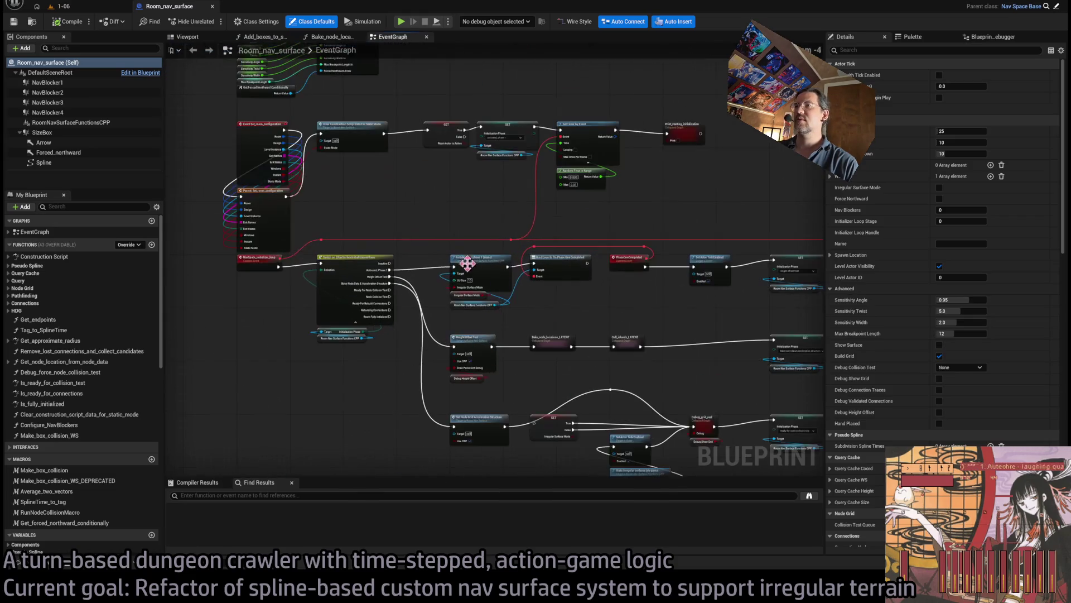
- Survey the EventGraph's collision-test, Event Tick and initialization-phase nodes
drag(555, 317, 539, 271)
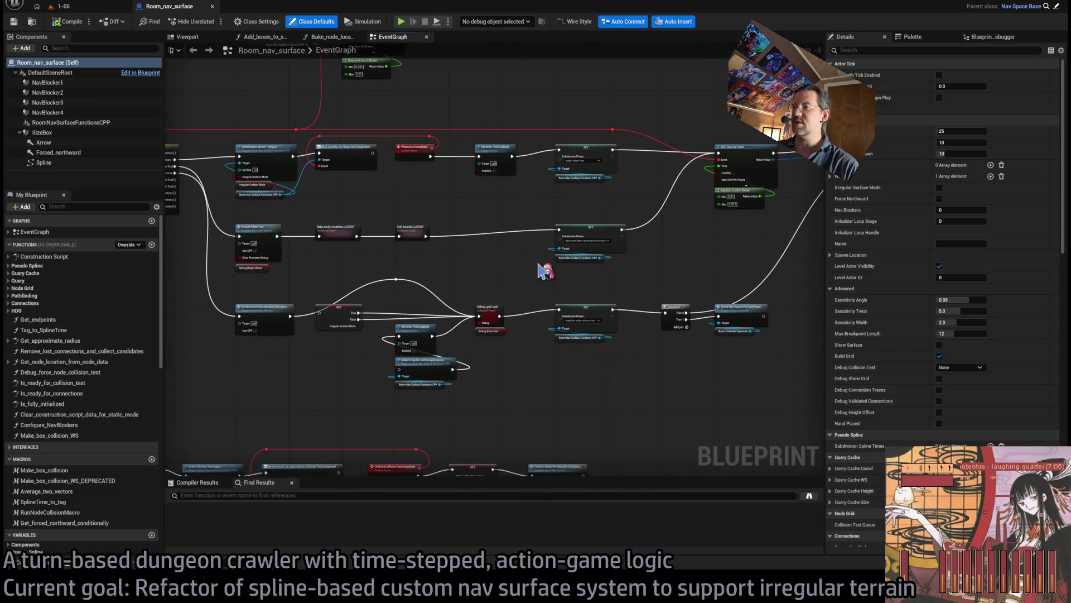
scroll(490, 248, up, 2)
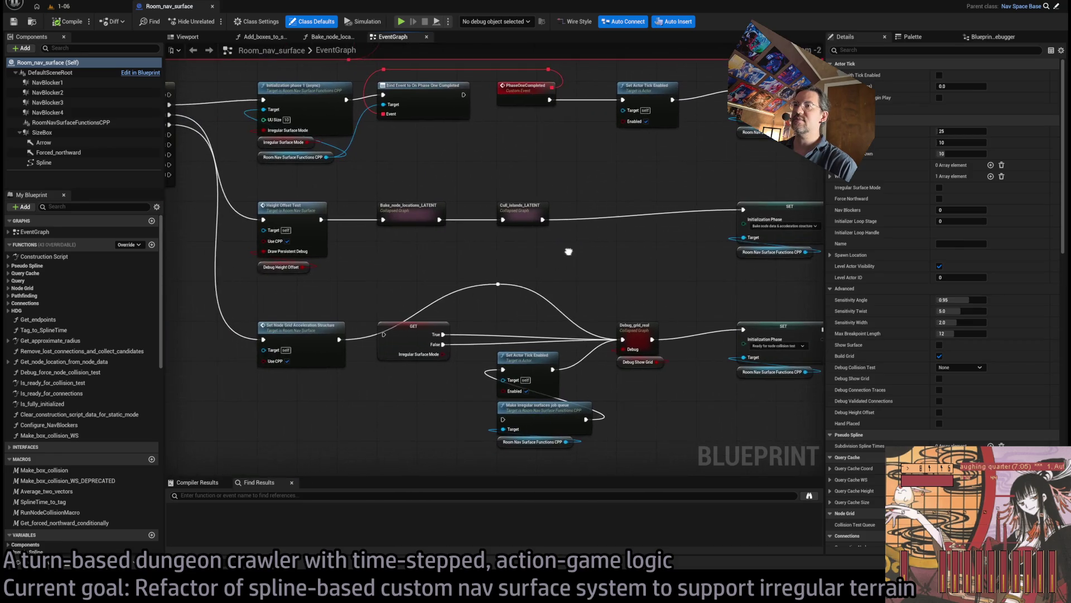
mouse_move(489, 248)
mouse_down()
mouse_move(184, 384)
mouse_move(179, 313)
mouse_move(136, 372)
mouse_move(68, 280)
mouse_up()
scroll(548, 313, down, 1)
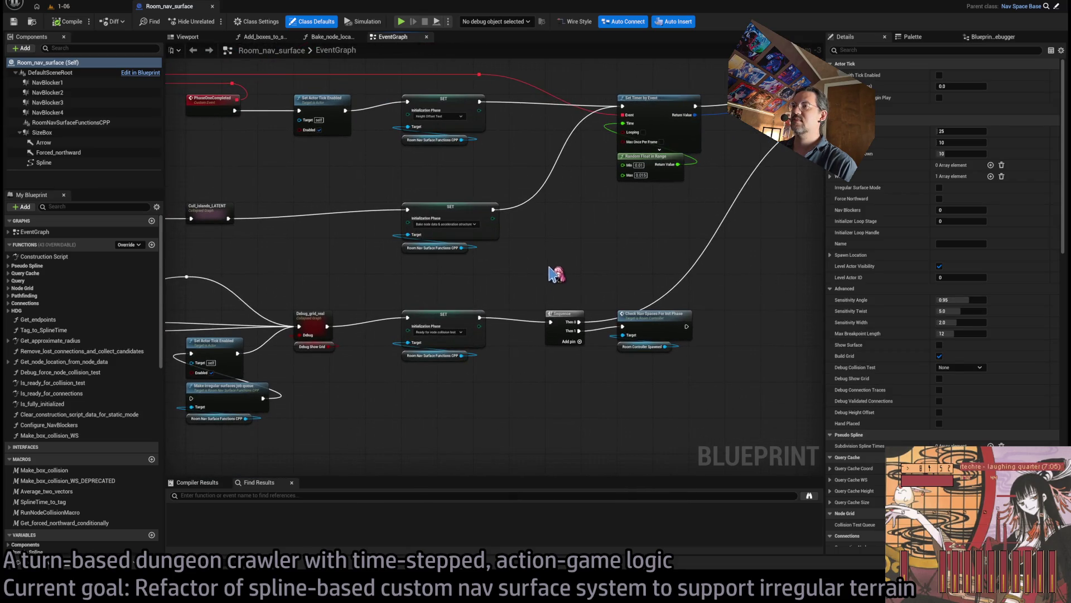
drag(554, 268, 797, 117)
drag(717, 283, 980, 244)
drag(668, 309, 719, 138)
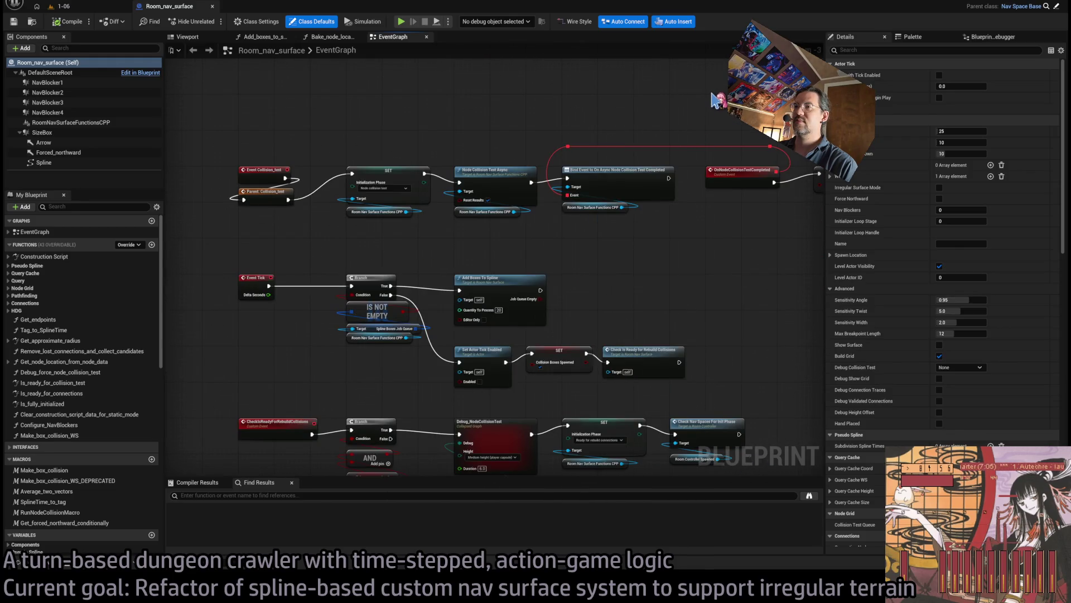
drag(613, 458, 617, 346)
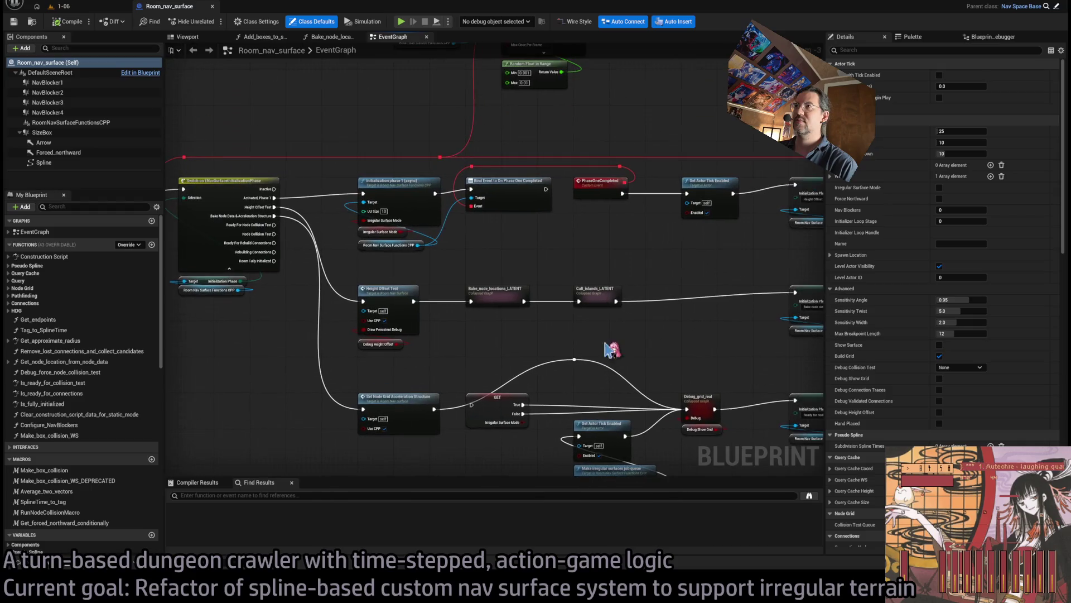
drag(654, 256, 505, 280)
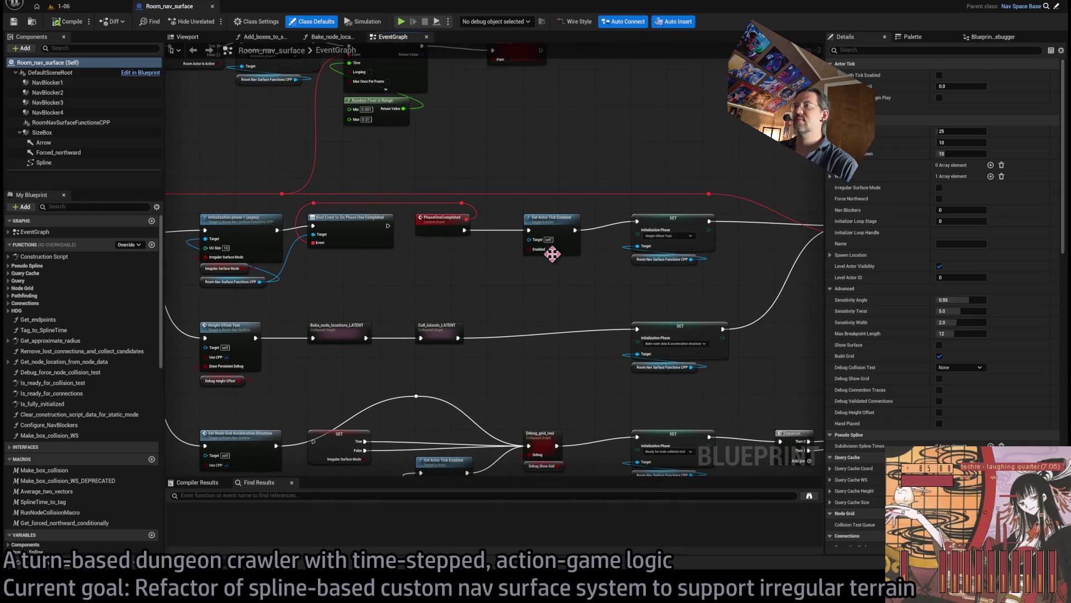
- Bring the lower SET and Sequence nodes into view and insert a Print String between them
click(557, 178)
mouse_move(558, 185)
mouse_down()
mouse_move(608, 298)
mouse_move(680, 289)
mouse_up()
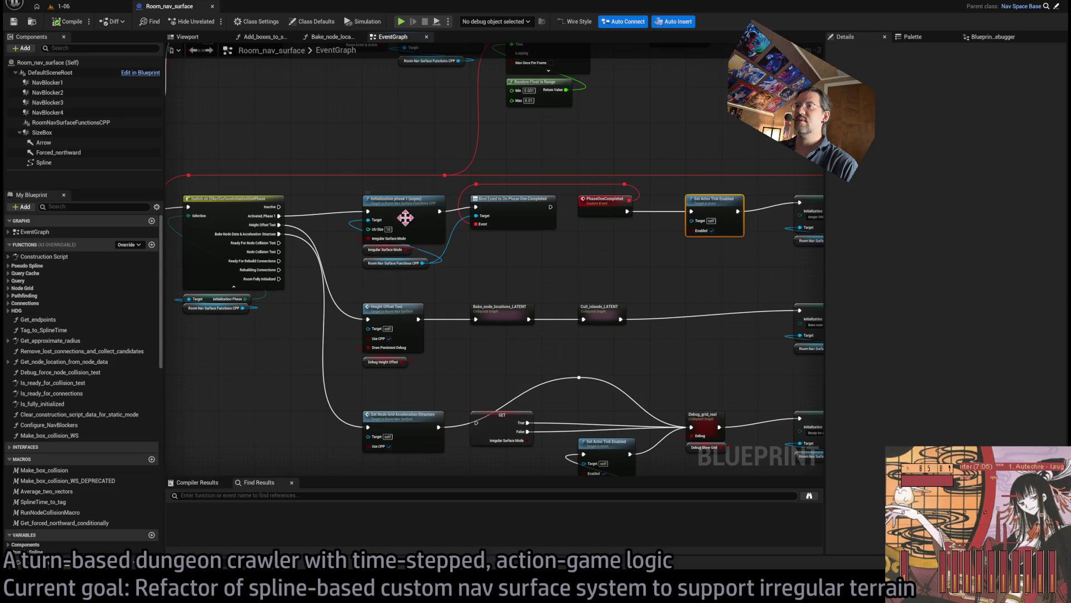
drag(702, 203, 545, 162)
scroll(491, 294, up, 2)
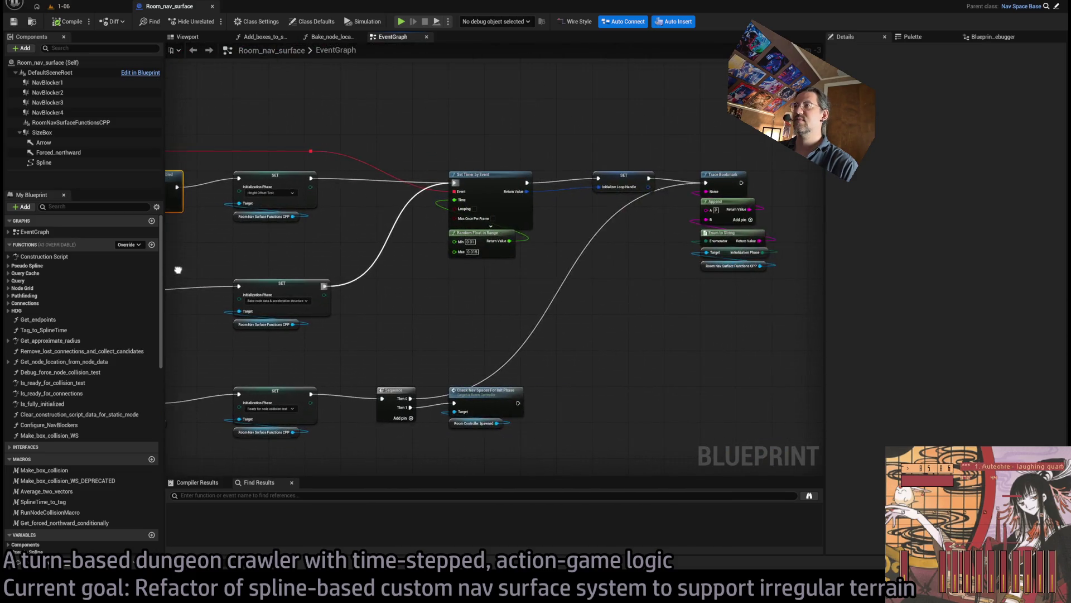
mouse_move(511, 266)
mouse_down()
mouse_move(629, 263)
mouse_move(472, 284)
mouse_move(496, 285)
mouse_up()
mouse_move(388, 314)
mouse_down()
mouse_move(584, 245)
mouse_move(502, 262)
mouse_move(442, 284)
mouse_move(588, 256)
mouse_up()
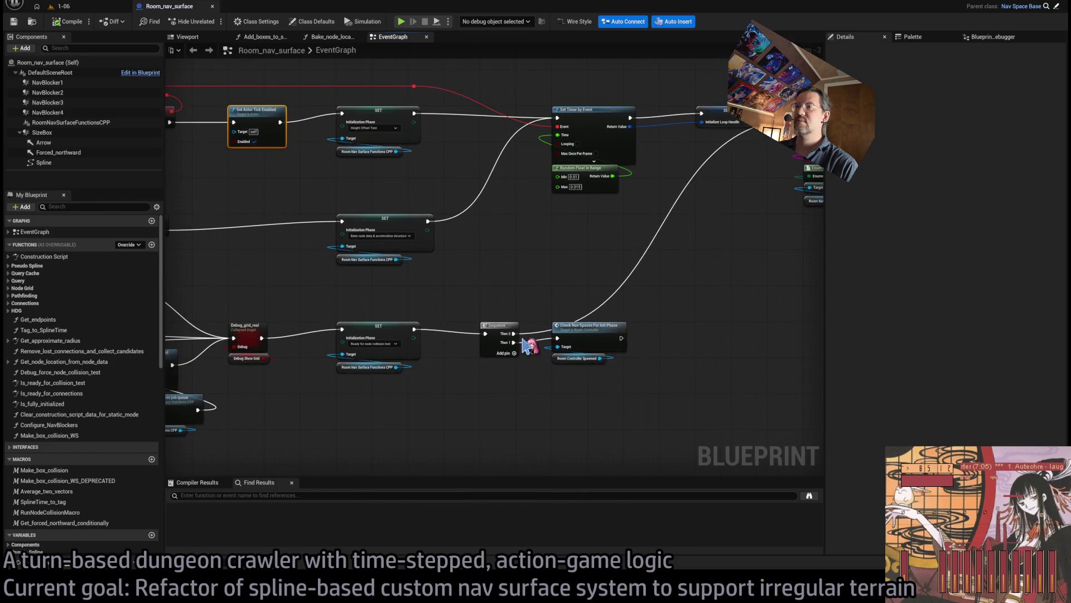
scroll(486, 267, up, 1)
mouse_move(486, 268)
mouse_down()
mouse_move(561, 337)
mouse_move(524, 351)
mouse_move(559, 313)
mouse_move(550, 353)
mouse_move(564, 318)
mouse_move(616, 260)
mouse_up()
click(636, 281)
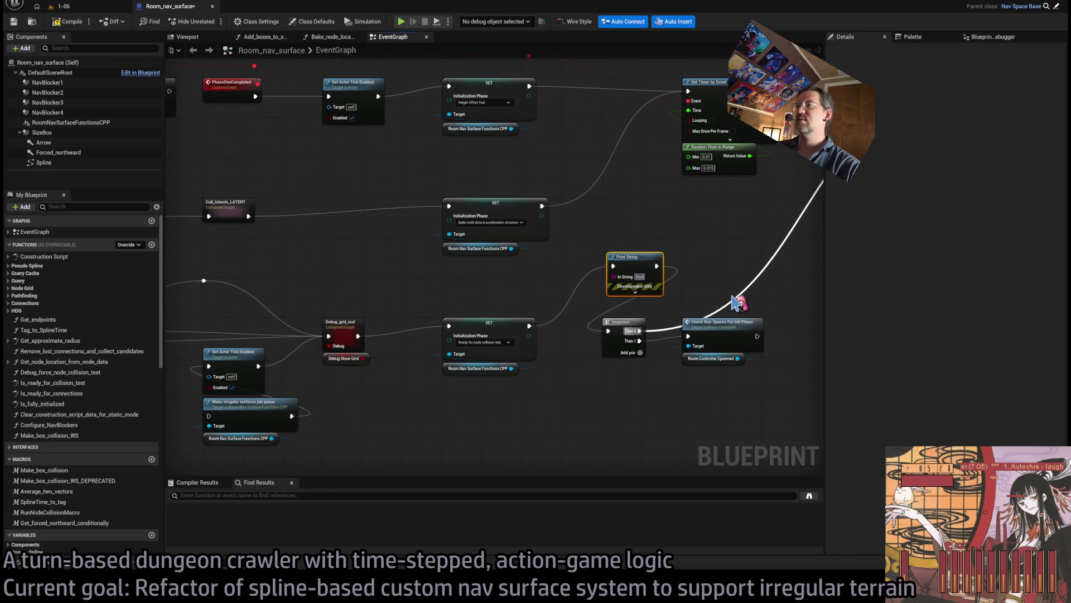
- Set the Print String to 'Ready for node collision test', compile, and test-play briefly
text(dy for node collision)
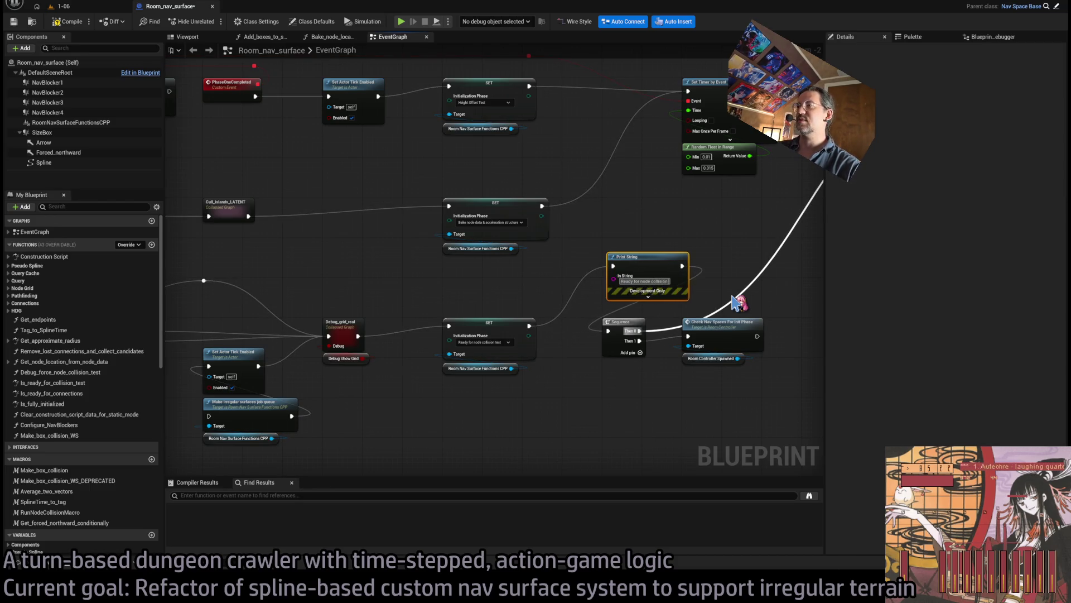
text( test)
click(650, 223)
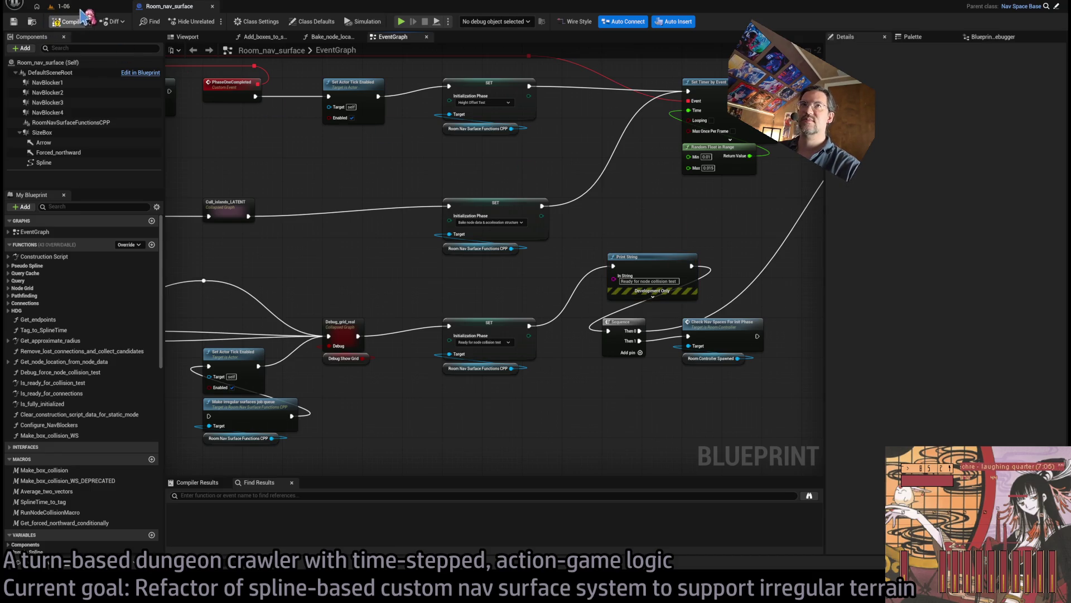
click(63, 7)
click(212, 21)
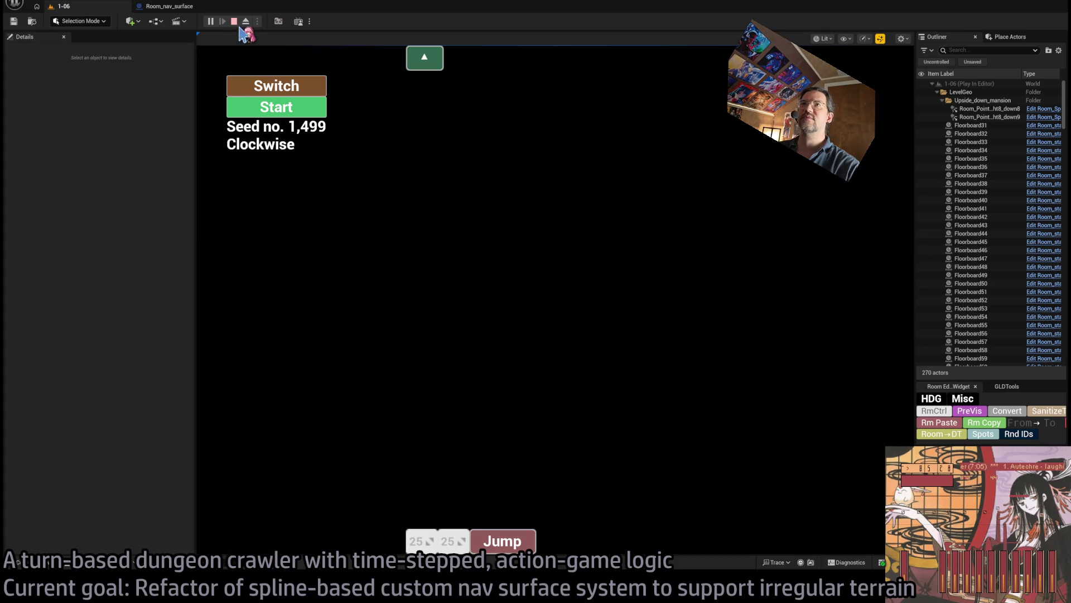
click(234, 22)
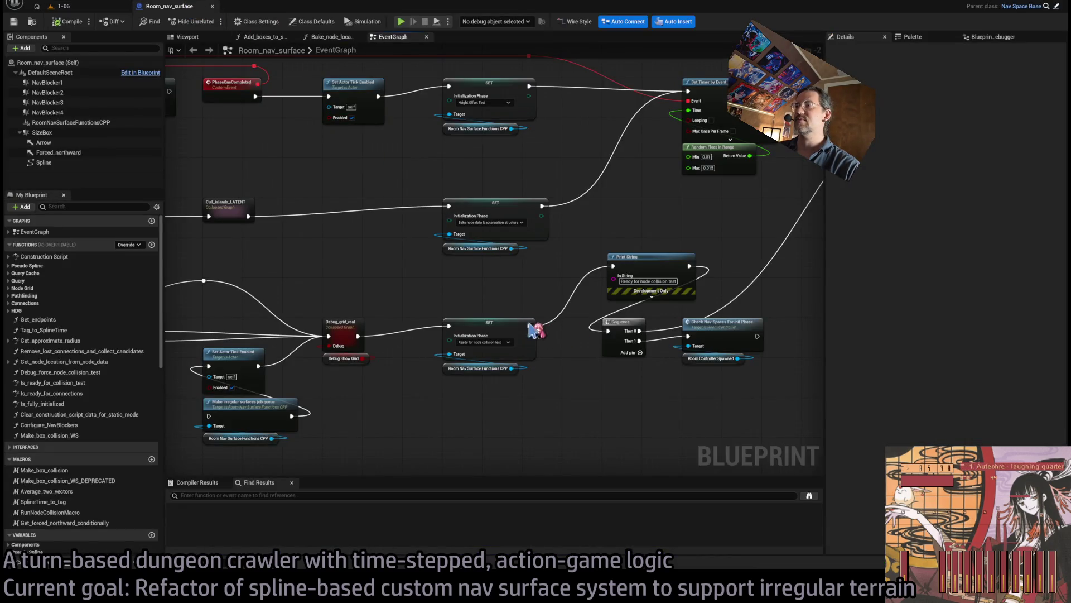
- Move the Print String after the bake-phase setter, set it to 'Bake node data', and play level 1-06
drag(529, 326, 608, 330)
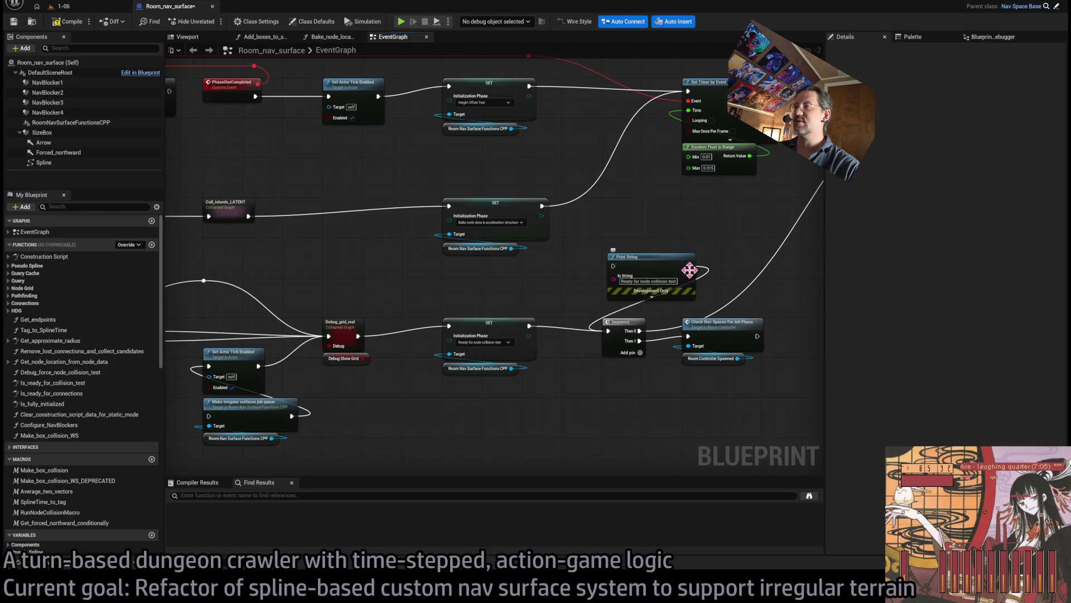
drag(689, 270, 649, 185)
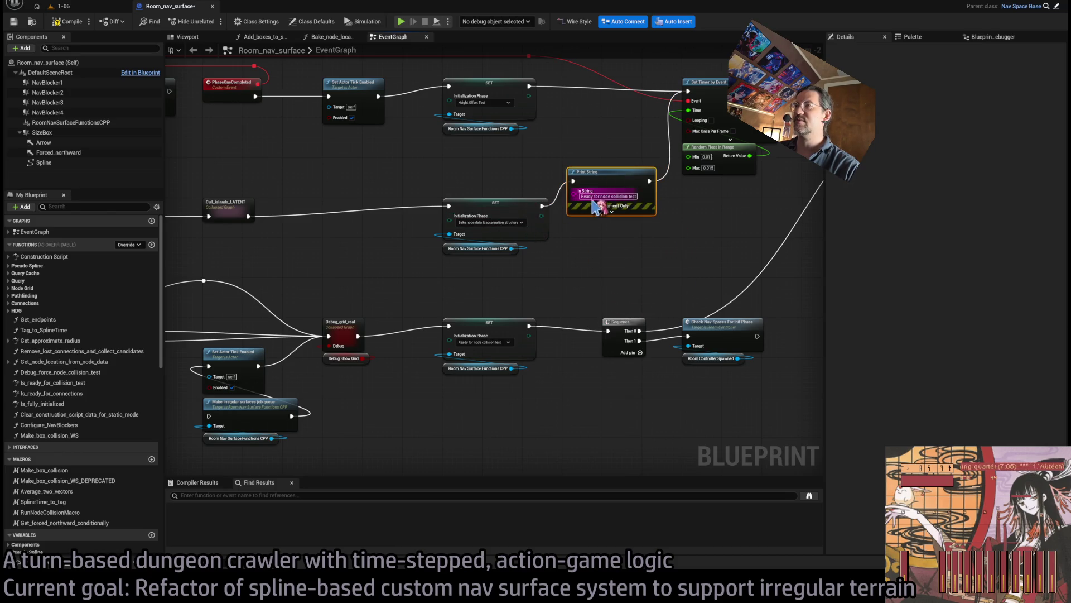
text(Bake node)
key(Return)
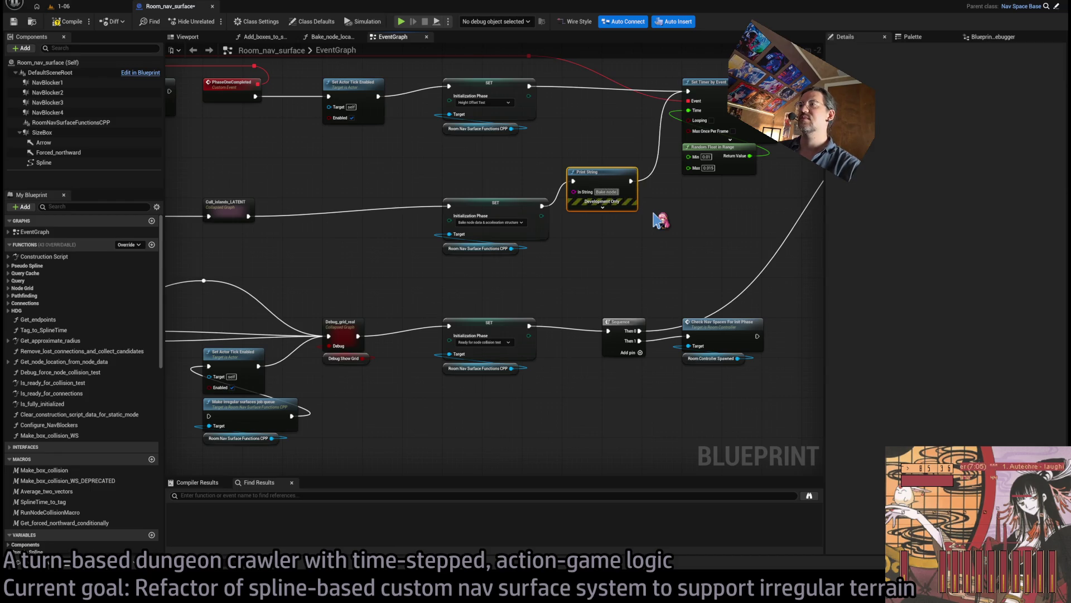
text(data)
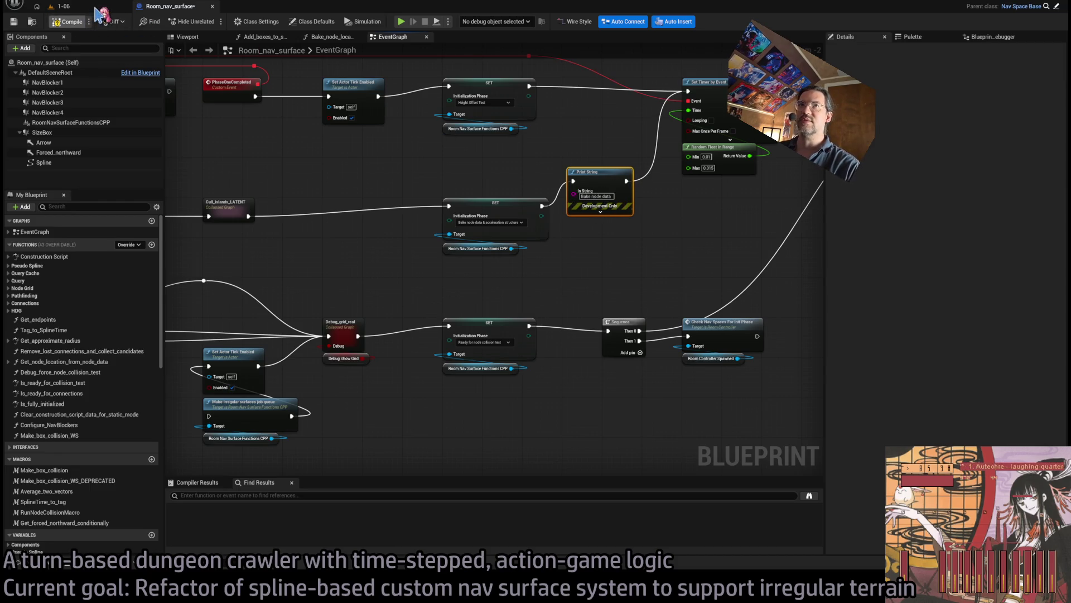
click(96, 8)
click(210, 22)
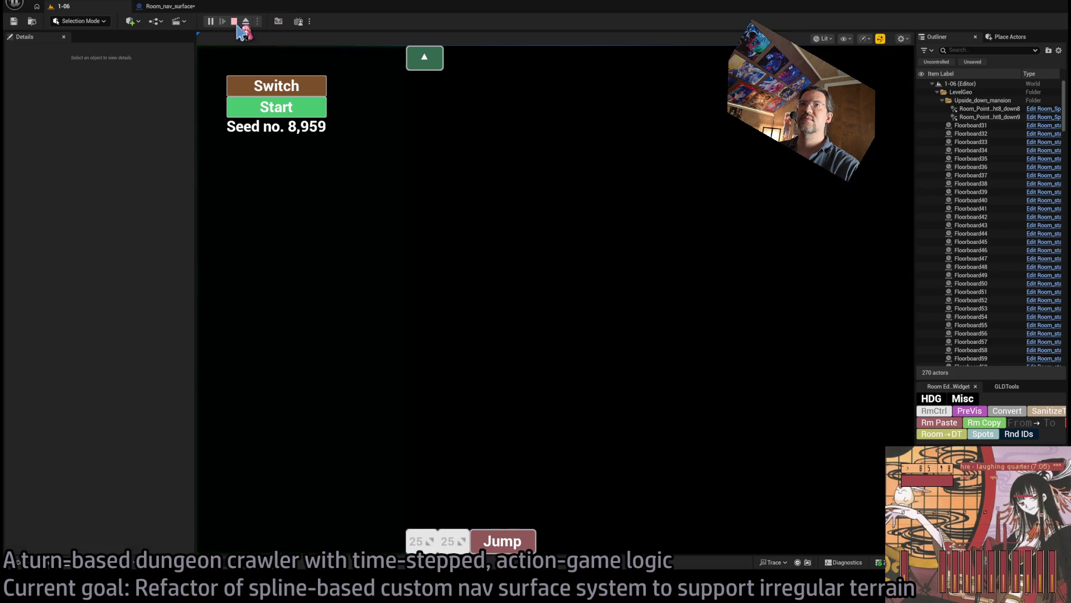
- Move the Print String after the first phase setter with placeholder text 'asdfasdfasdfasdf'
click(234, 22)
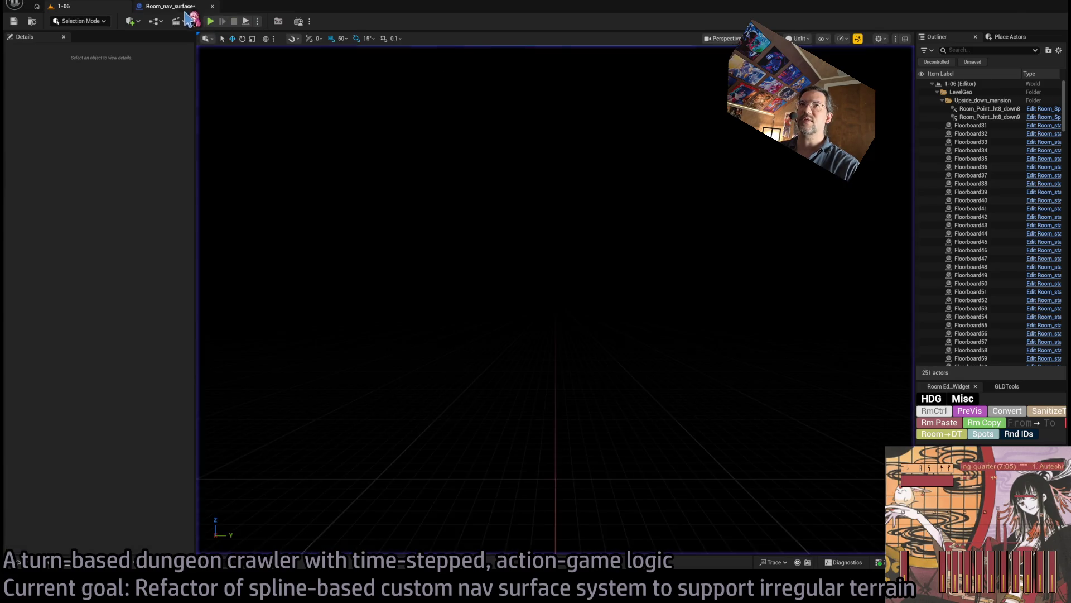
click(177, 7)
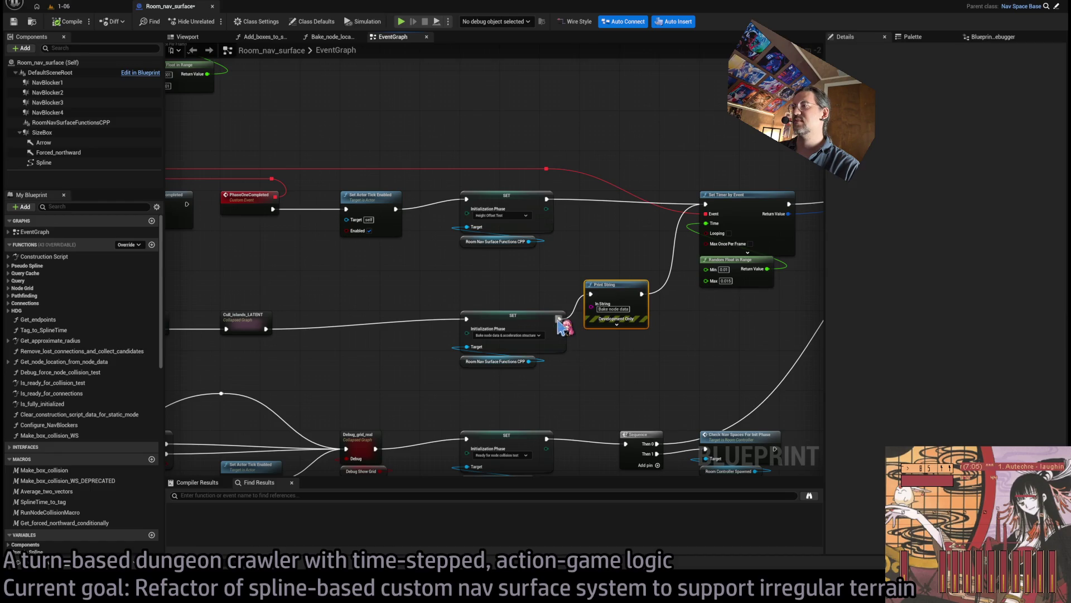
drag(559, 318, 706, 205)
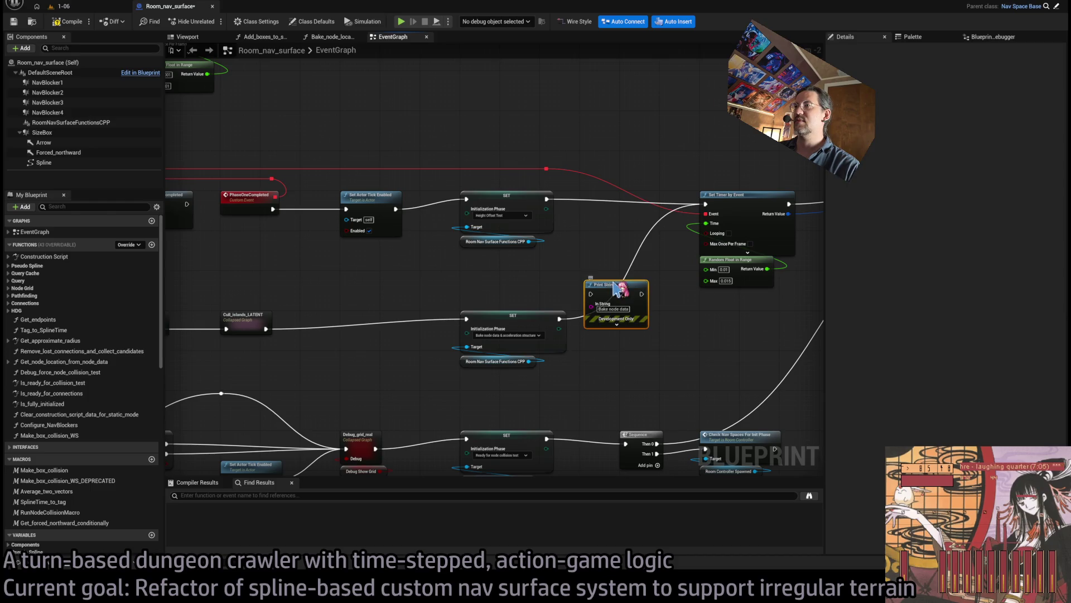
mouse_move(617, 284)
mouse_down()
mouse_move(669, 196)
mouse_move(613, 196)
mouse_up()
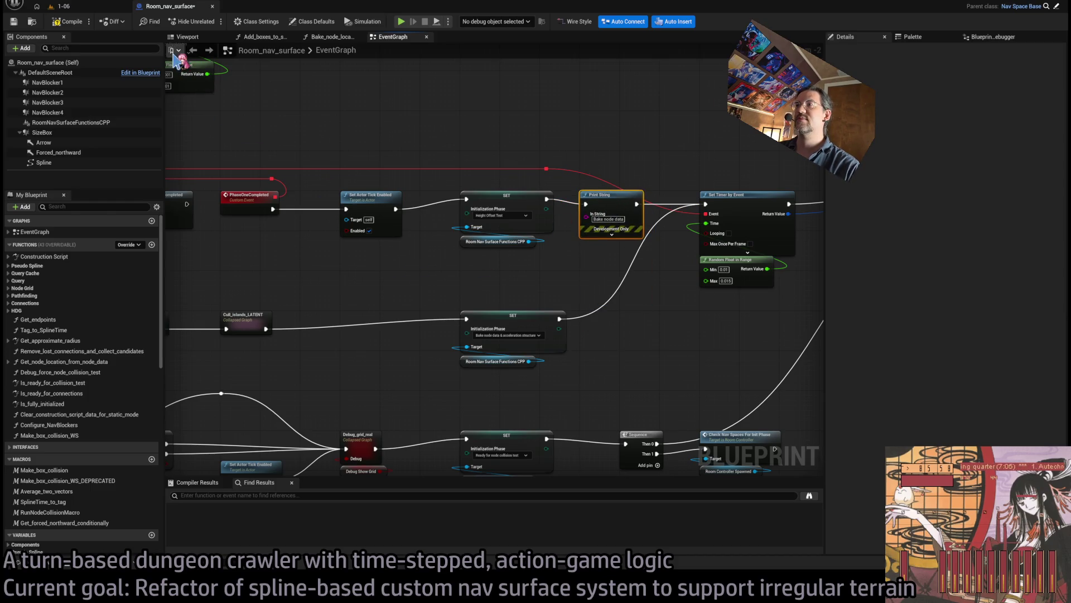
text(asdfasdfasdfasdf)
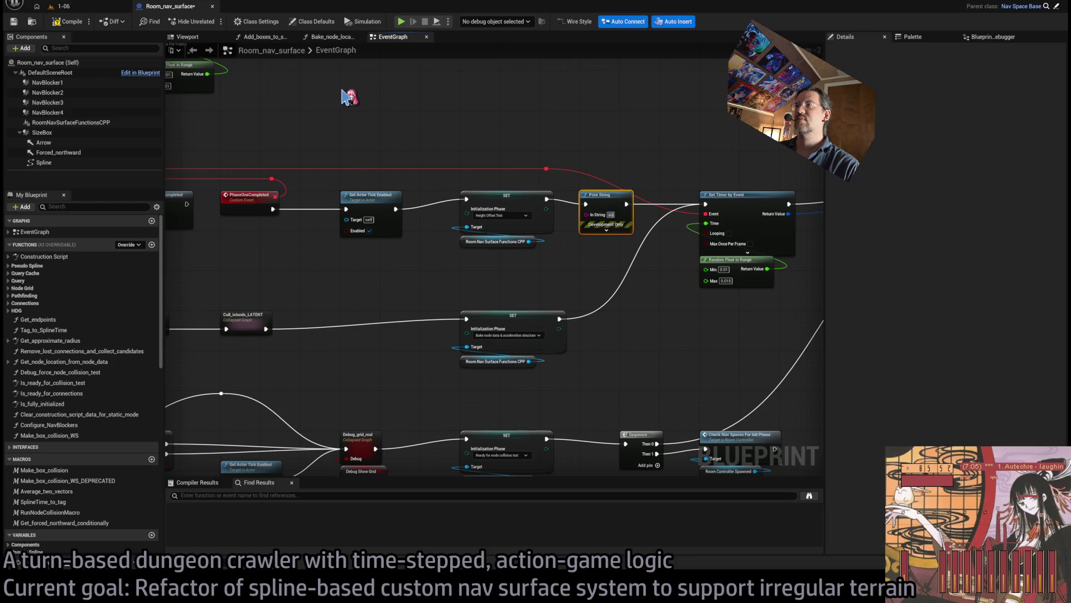
- Test the print in play mode, then look over the right part of the event graph
key(alt+p)
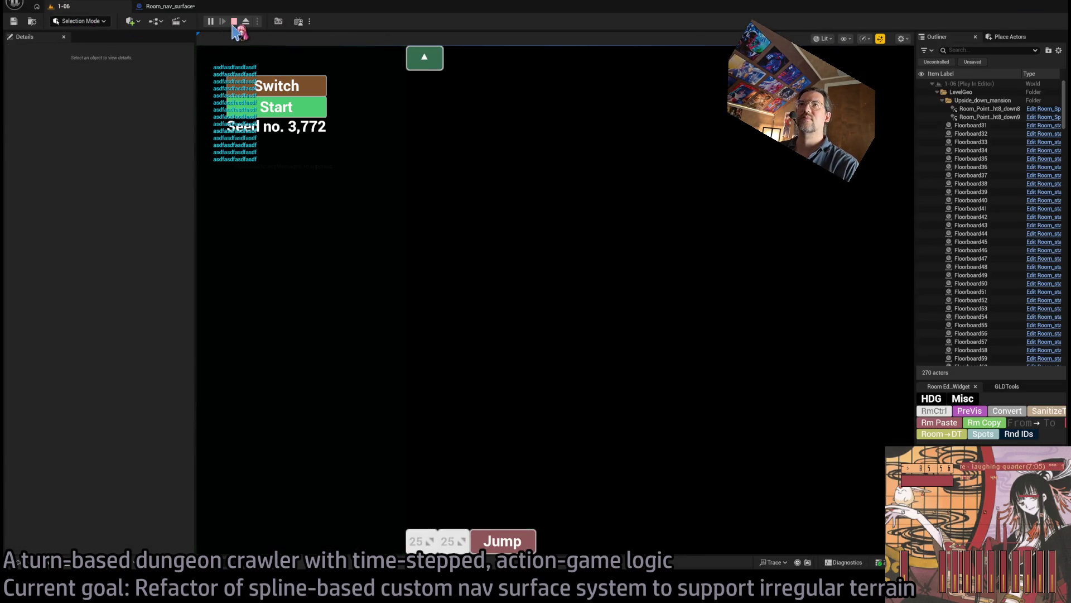
click(234, 22)
mouse_move(678, 273)
mouse_down()
mouse_move(556, 288)
mouse_move(539, 304)
mouse_move(360, 290)
mouse_up()
mouse_move(515, 280)
mouse_down()
mouse_move(527, 265)
mouse_move(614, 262)
mouse_move(636, 220)
mouse_move(633, 239)
mouse_up()
- Inspect the Cull Islands Async node inside Cull_islands_LATENT, then switch to RoomNavSurfaceFunctionsCPP.cpp in Rider
double_click(330, 289)
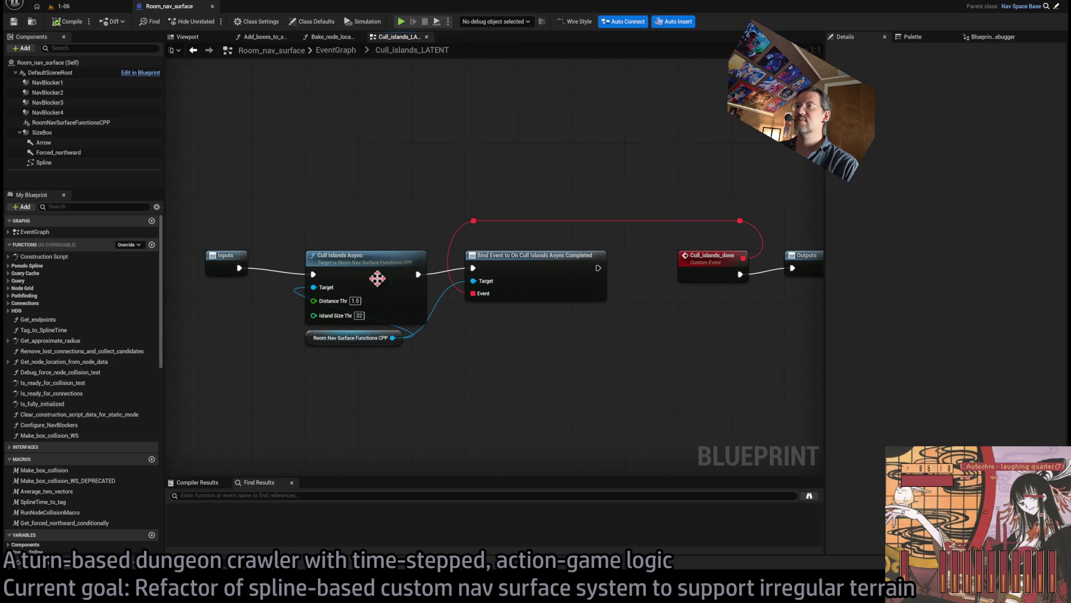
click(375, 276)
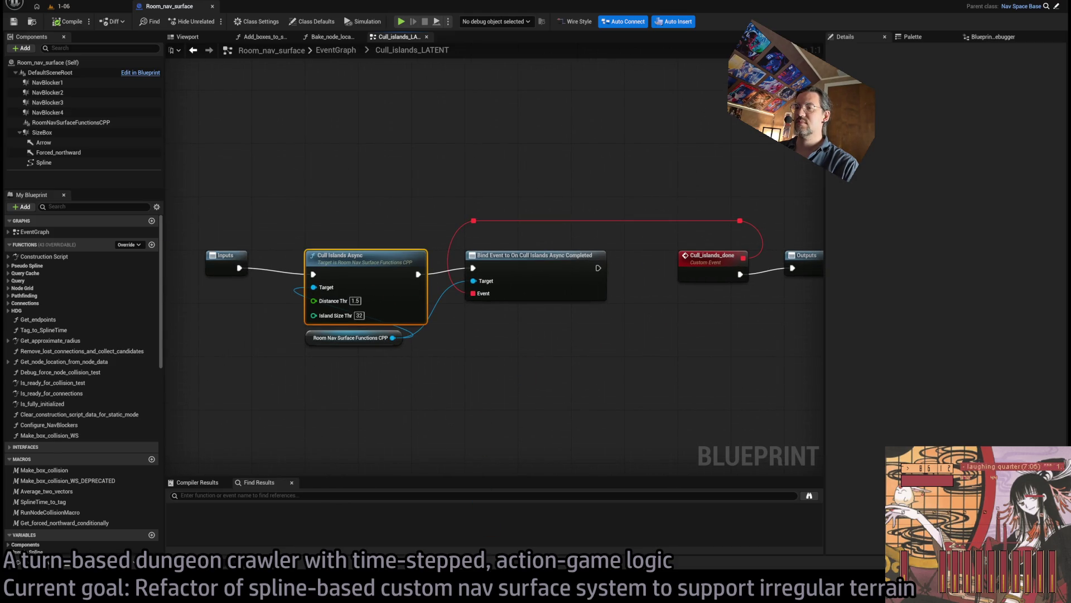
key(alt+Tab)
key(ctrl+alt+Home)
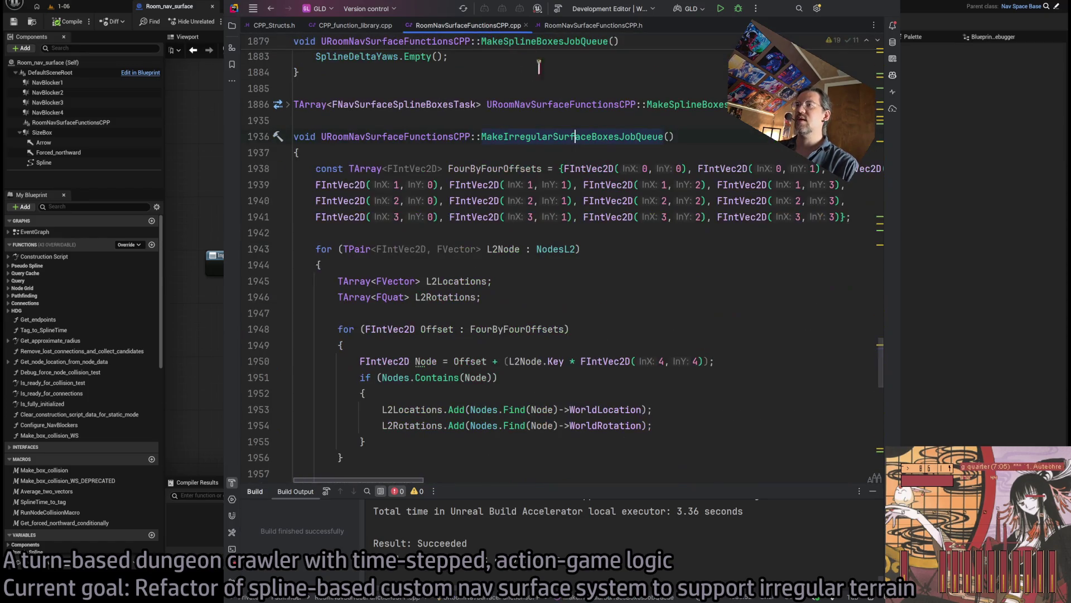
- Search for 'oncull' and go to the OnCullIslandsAsyncCompleted call on line 1147
scroll(595, 308, down, 2)
scroll(592, 290, up, 10)
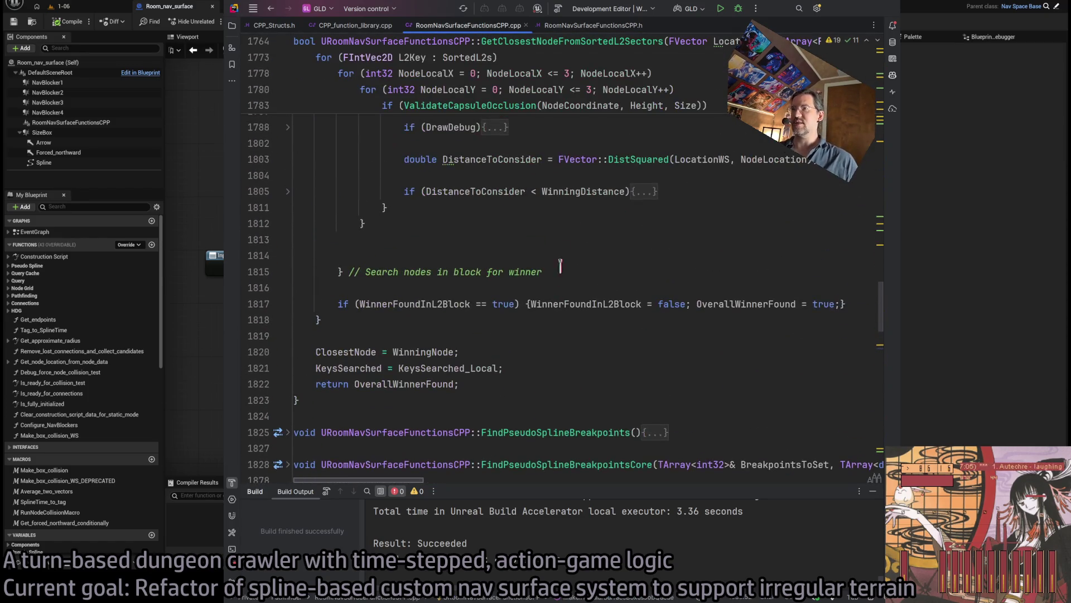
scroll(589, 267, down, 10)
scroll(589, 262, up, 3)
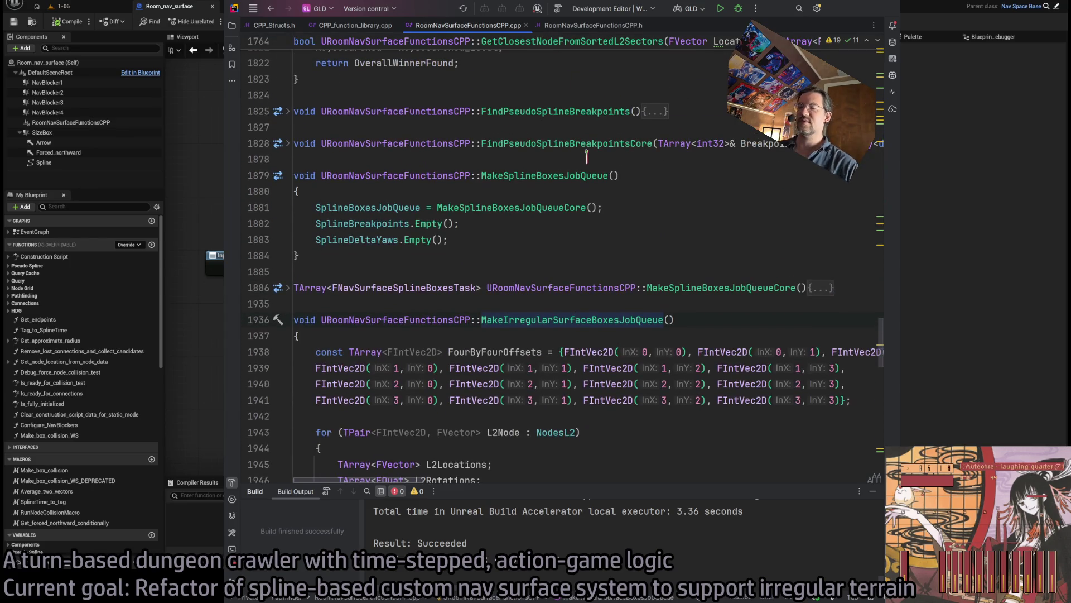
key(ctrl+f)
text(oncull)
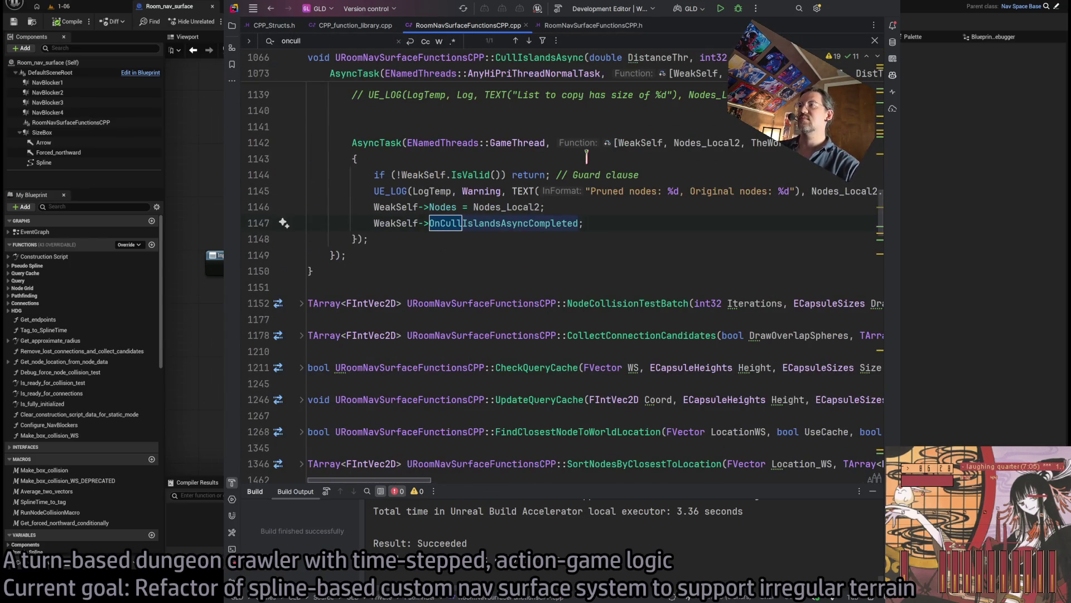
key(Escape)
scroll(605, 263, up, 1)
click(566, 307)
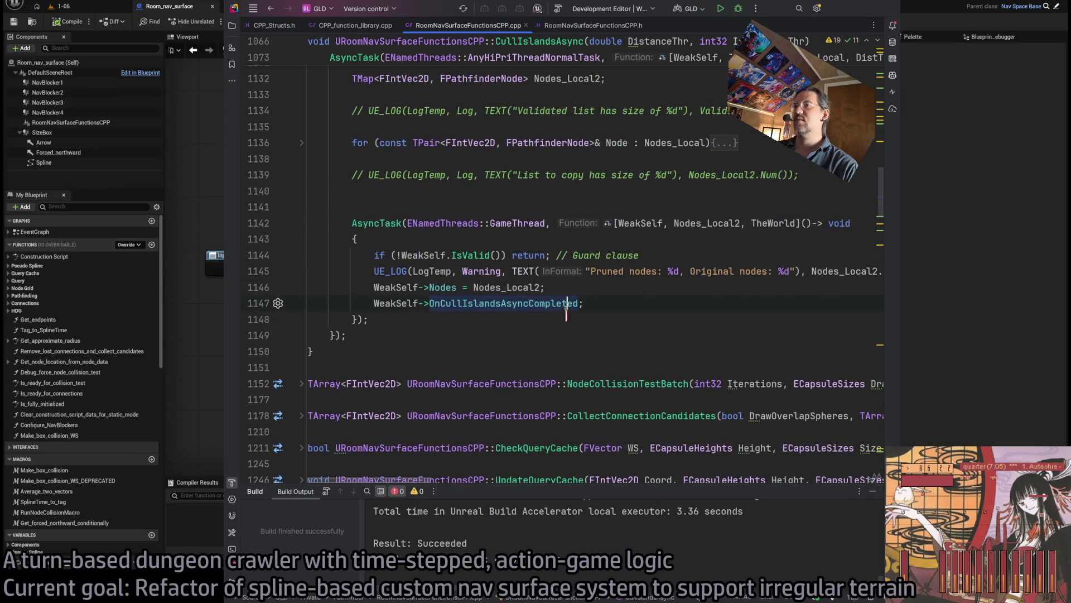
- Append .Broadcast() to OnCullIslandsAsyncCompleted and rebuild the project
text(.Broadcast()
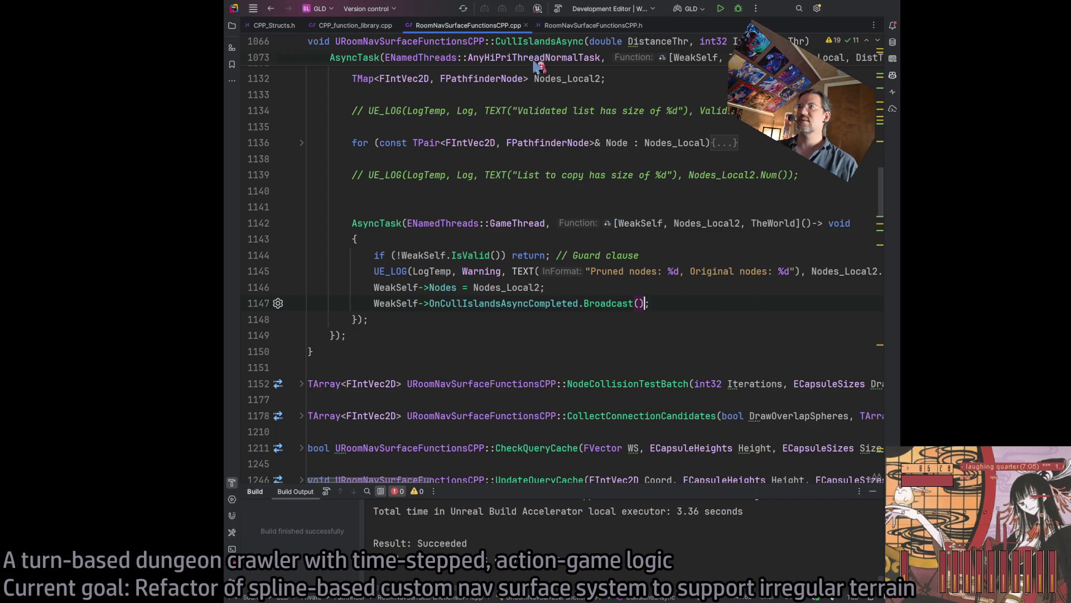
click(873, 491)
click(601, 303)
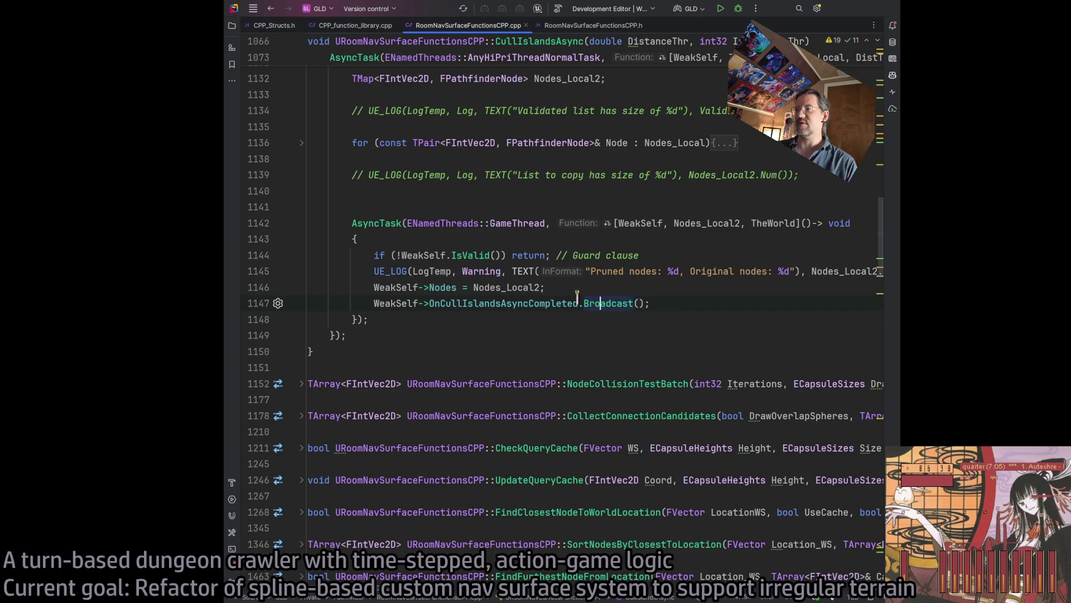
click(559, 10)
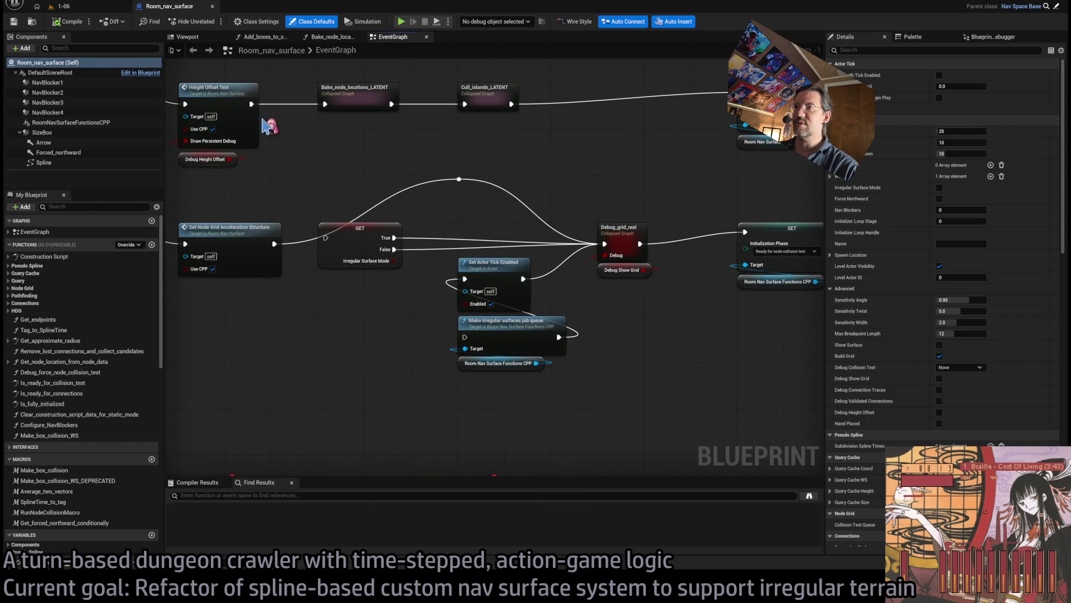
- Play level 1-06 briefly to check the current behaviour
click(60, 6)
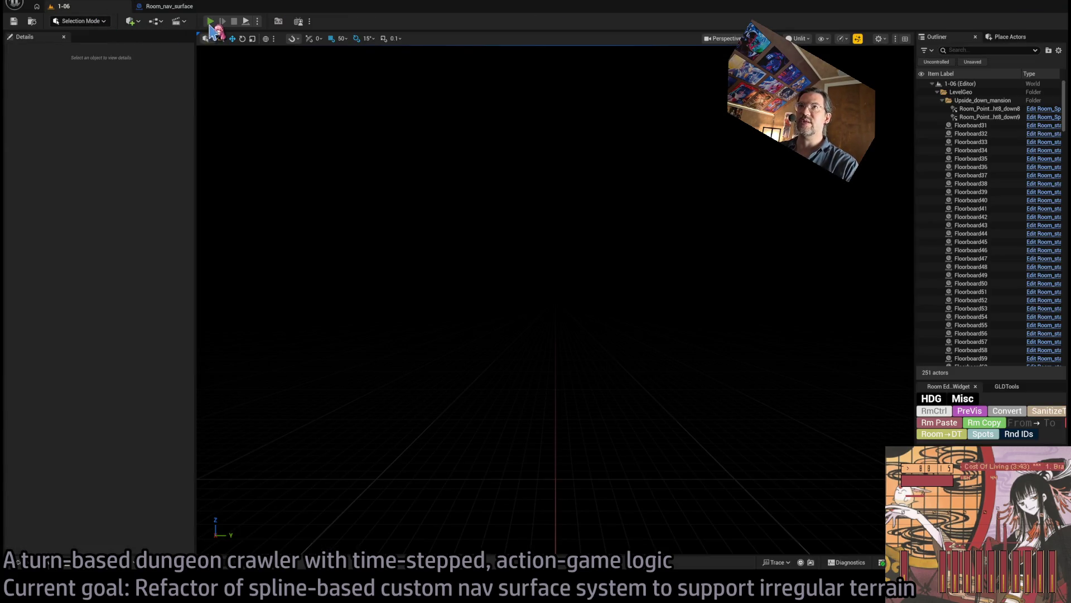
key(alt+p)
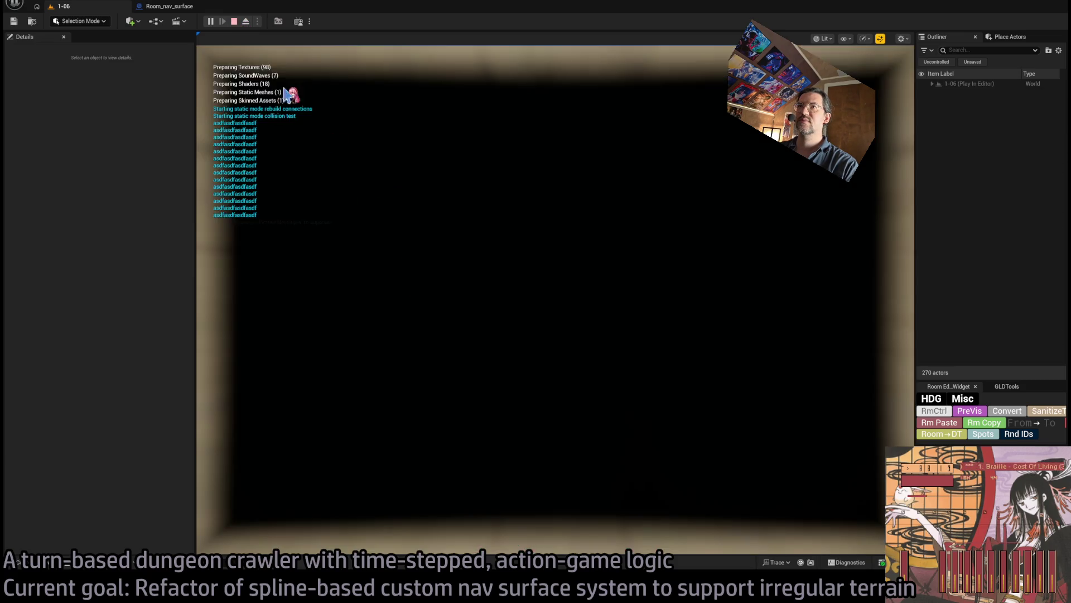
key(Escape)
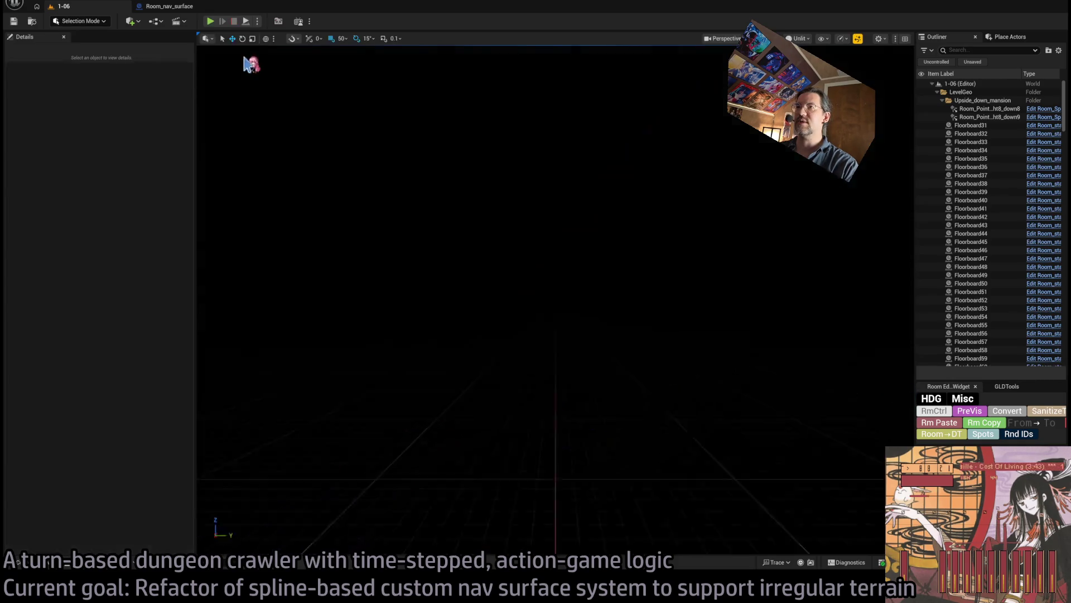
- Wire the True branch straight to Make irregular surfaces job queue and delete the debug-grid reroute
drag(275, 245, 328, 239)
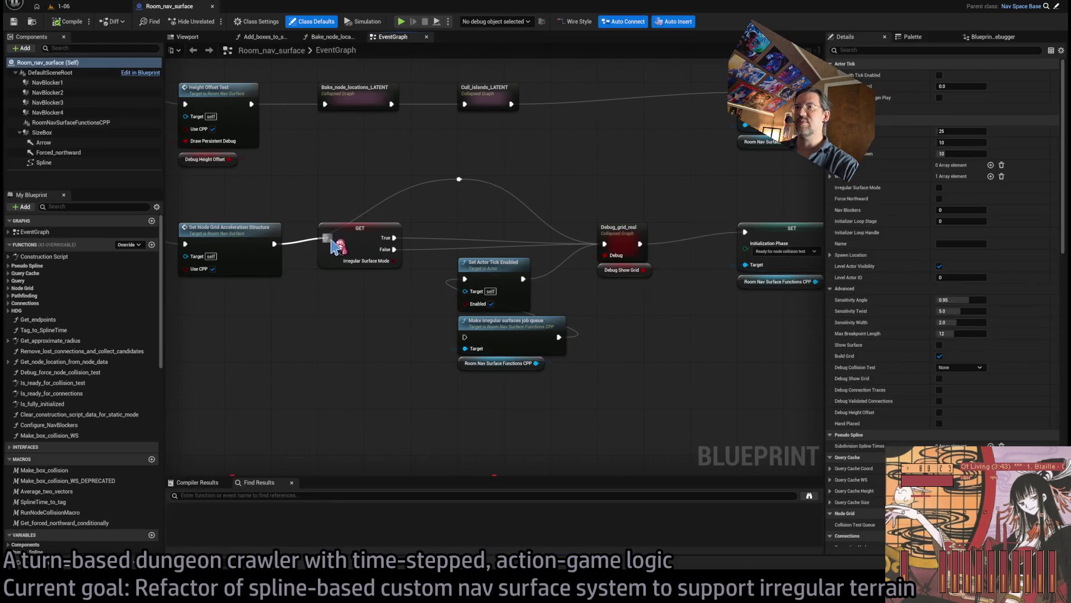
click(459, 179)
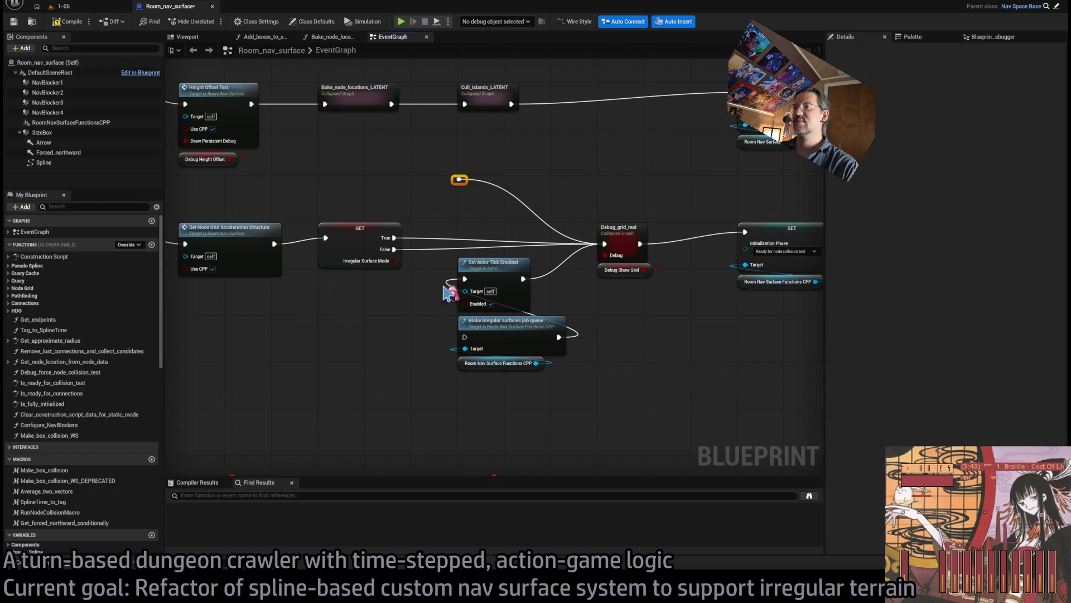
drag(395, 237, 464, 337)
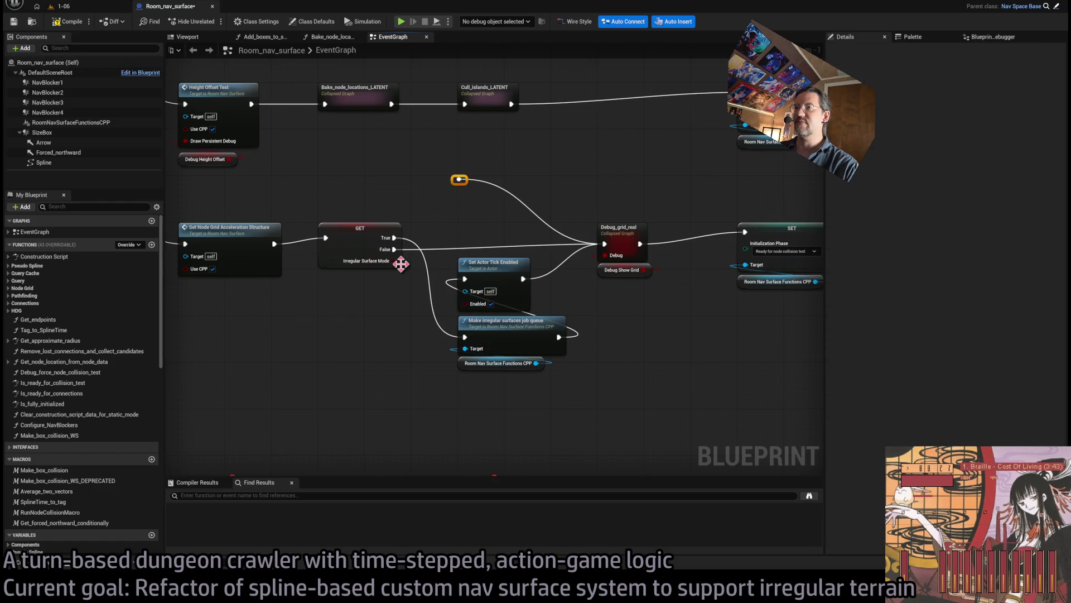
key(Delete)
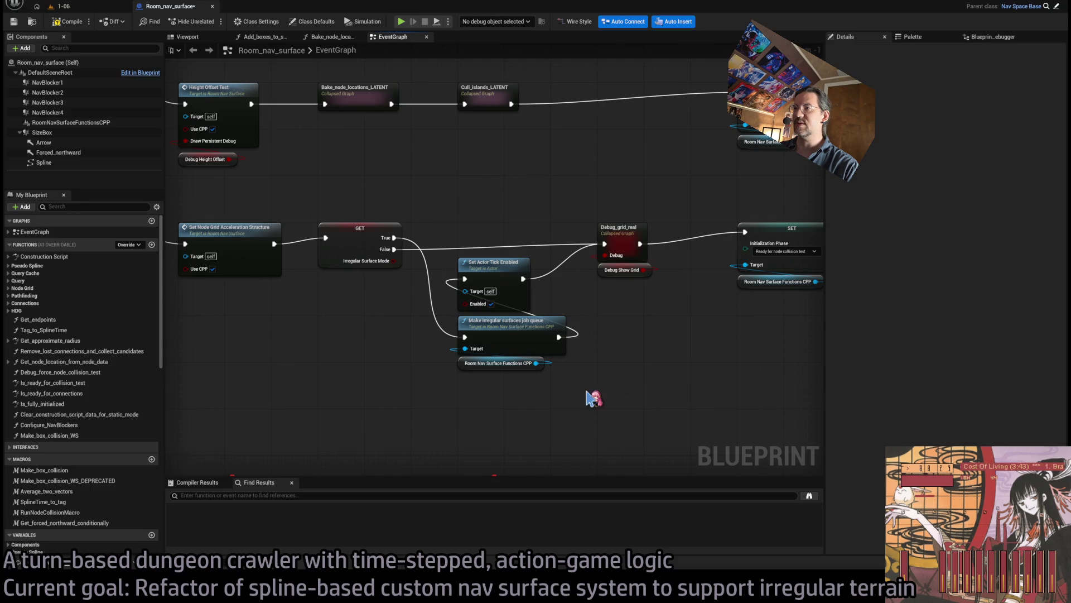
- Open the Add_boxes_to_spline function graph, then return to the 1-06 level
scroll(574, 420, down, 3)
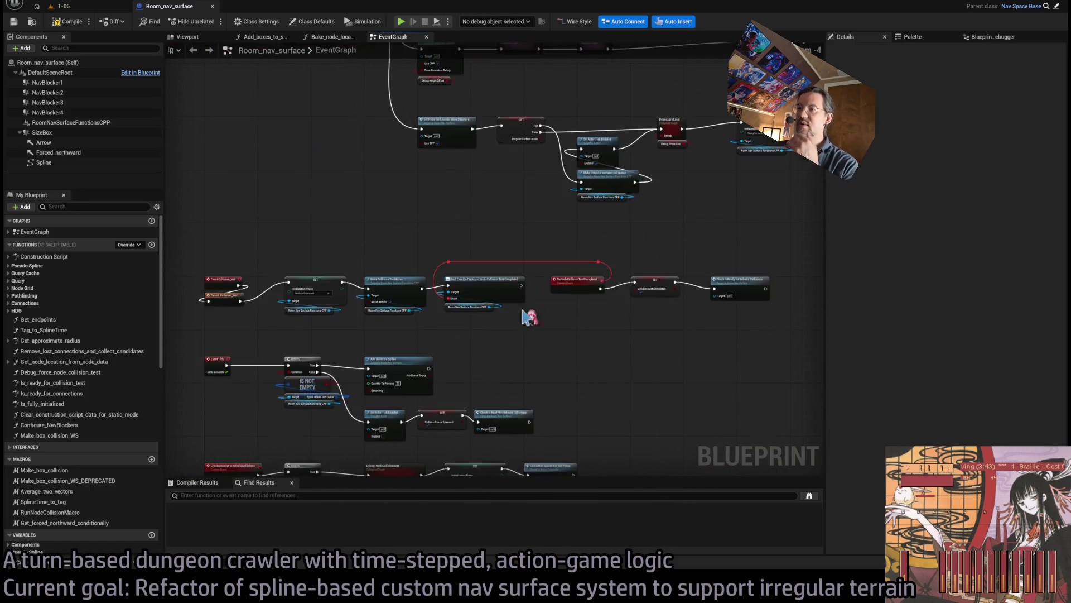
scroll(478, 271, up, 3)
drag(572, 277, 551, 266)
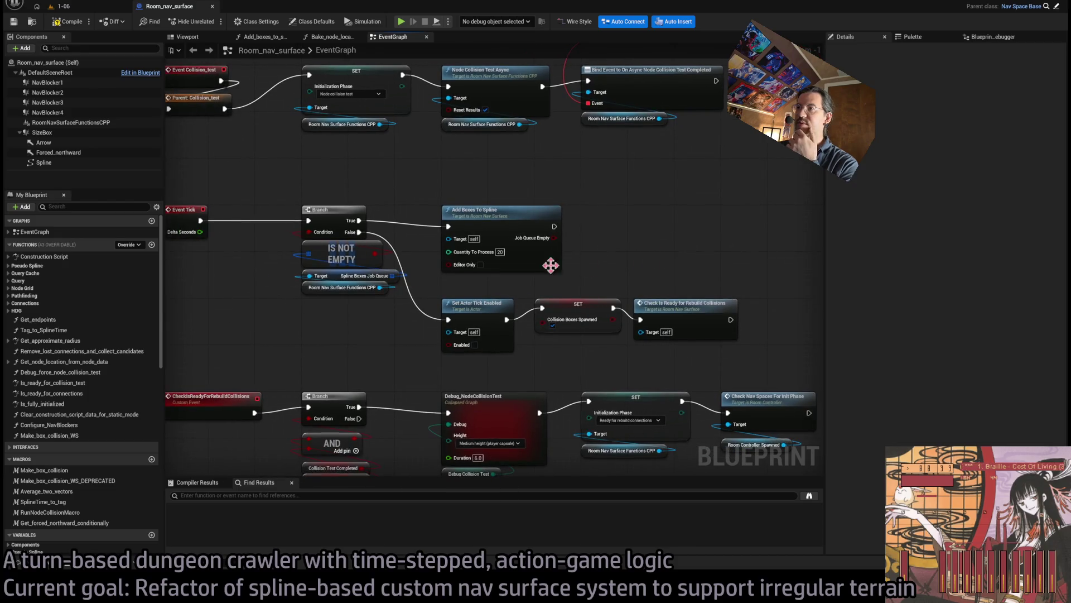
double_click(515, 215)
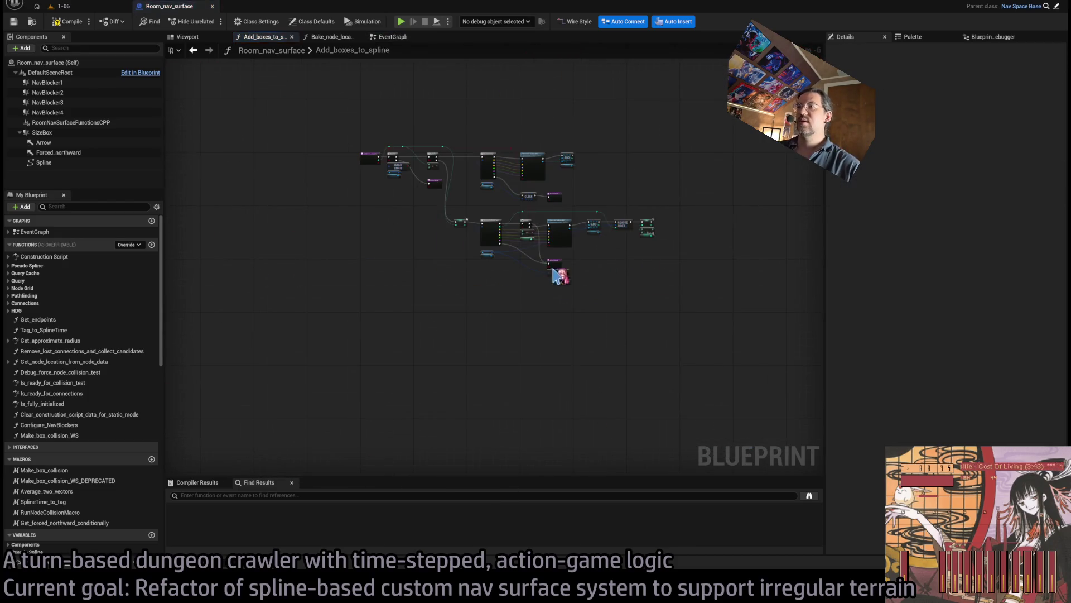
scroll(647, 259, down, 2)
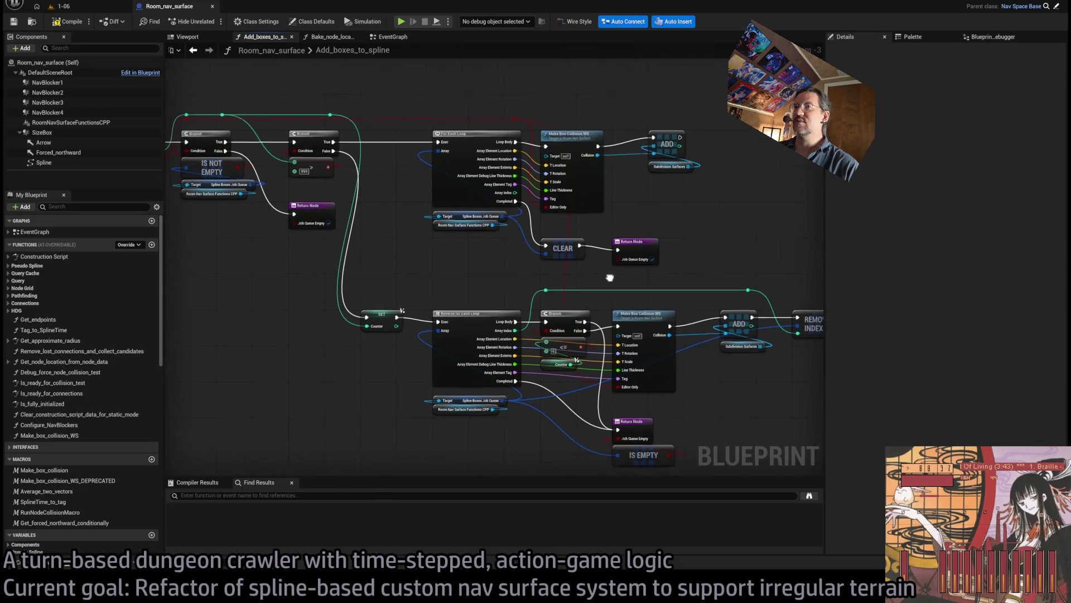
scroll(598, 291, down, 1)
click(58, 6)
- Test-play the level, then select the Room_nav_surface10 actor
click(210, 21)
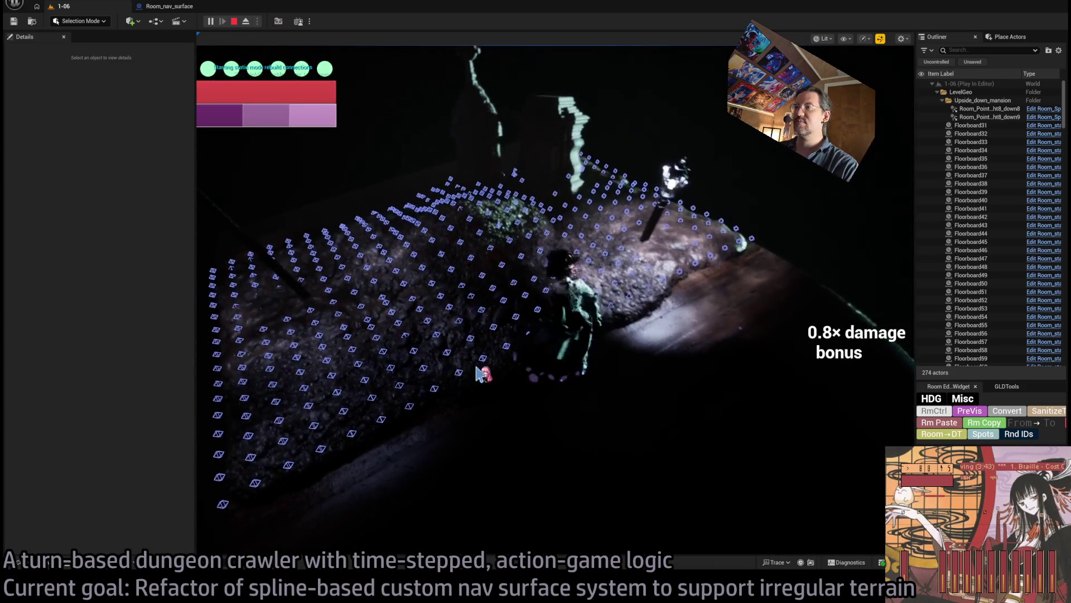
key(Escape)
drag(597, 333, 549, 344)
click(551, 345)
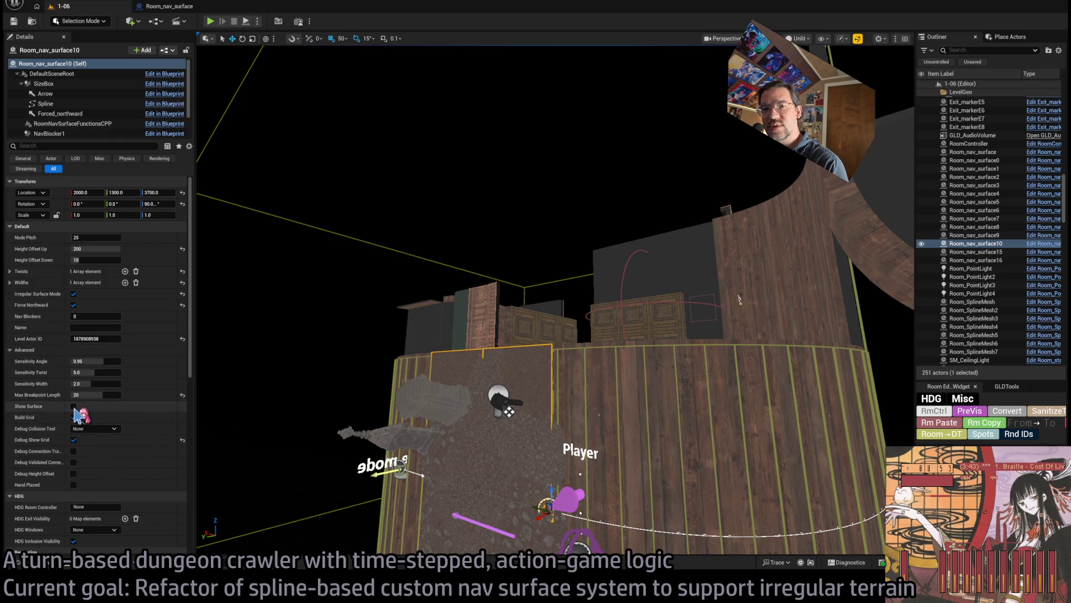
- Toggle Show Surface and enable Build Grid on Room_nav_surface10, then start a new play session
click(74, 406)
click(74, 407)
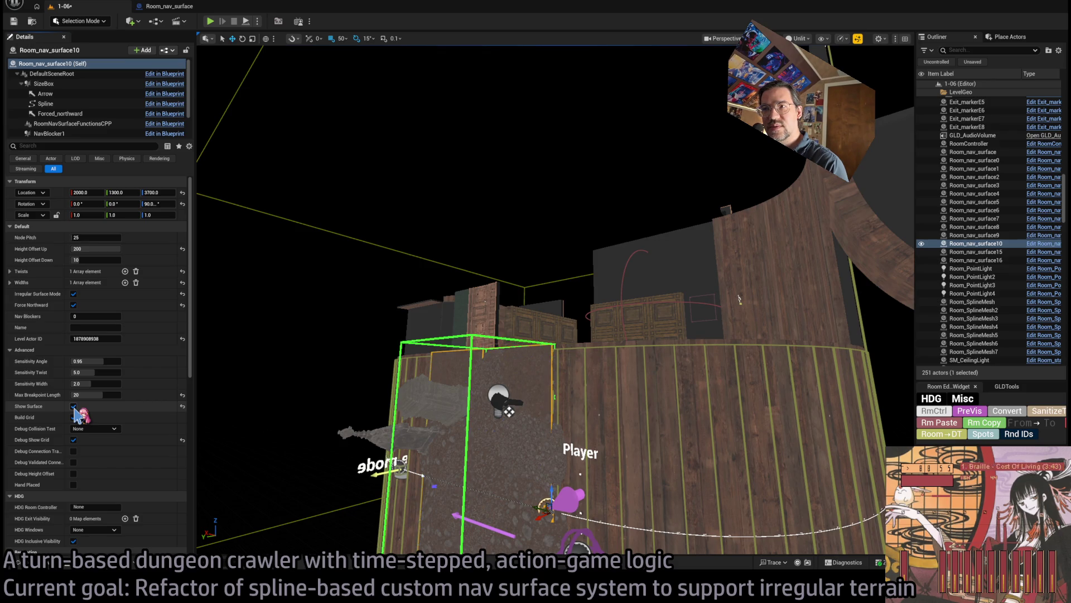
click(73, 417)
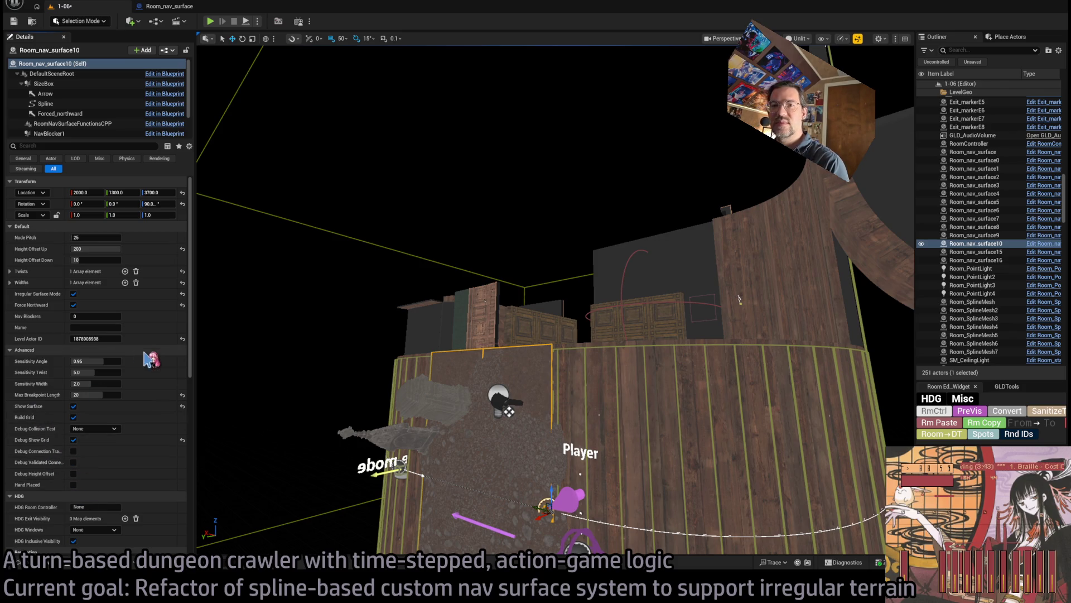
click(210, 21)
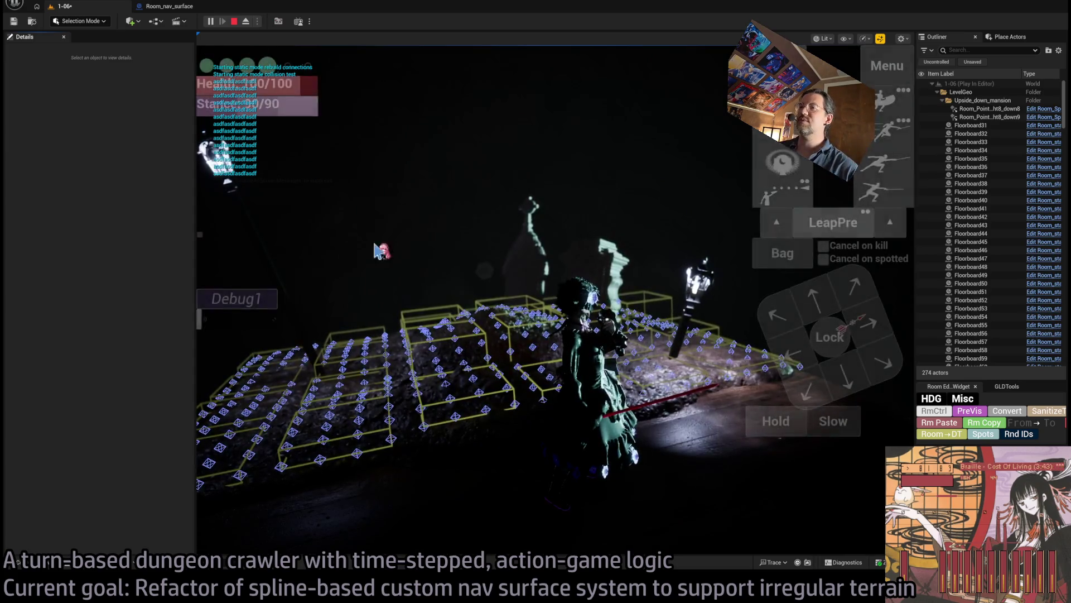
- Play one turn to check the nav grid boxes over the rocky floor, then stop play-testing
click(381, 251)
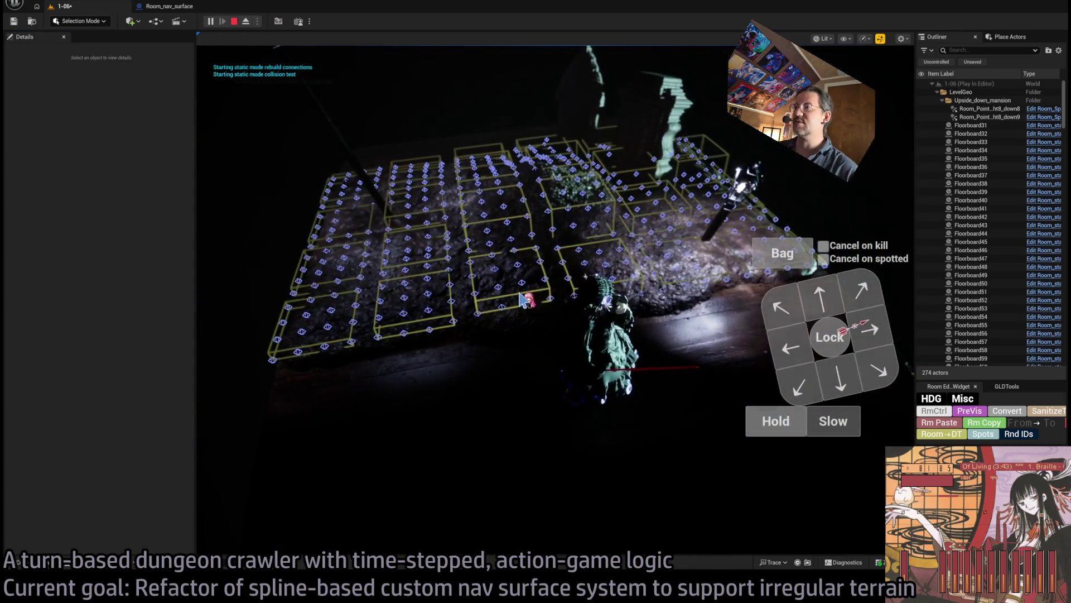
click(523, 300)
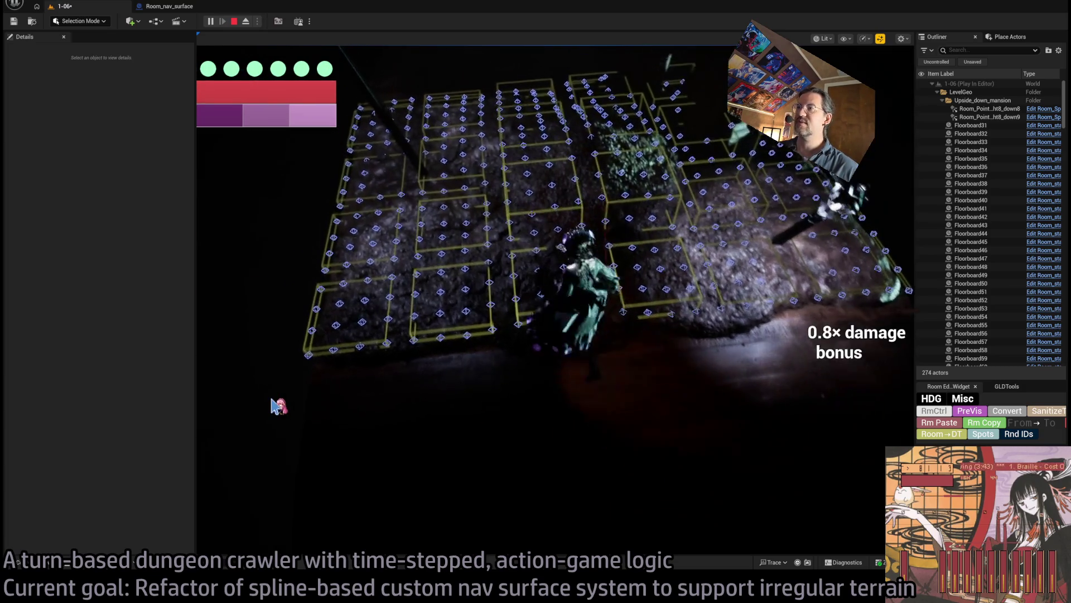
click(273, 426)
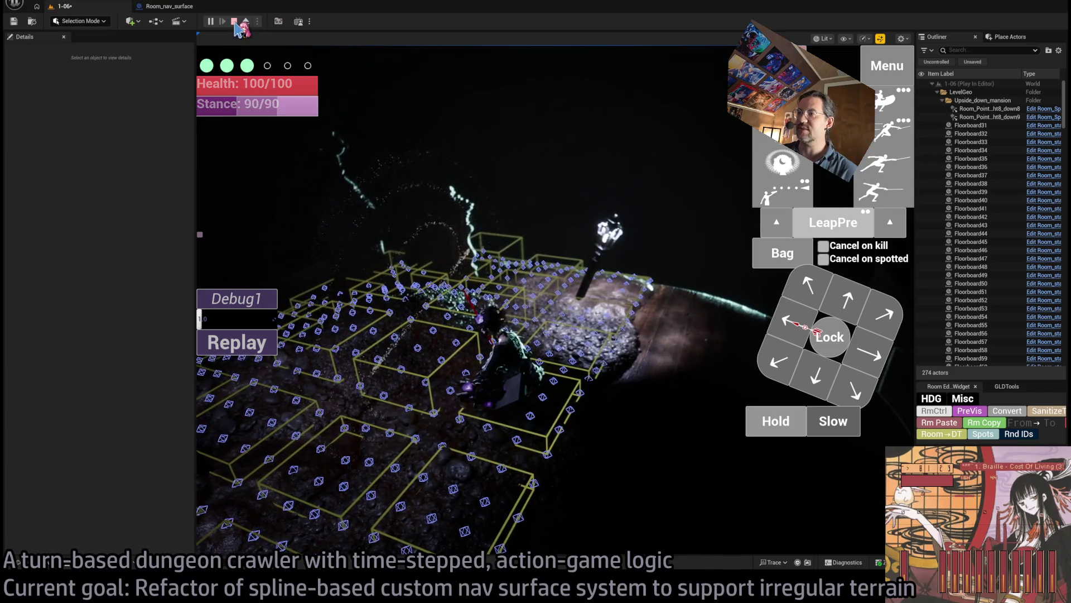
click(235, 23)
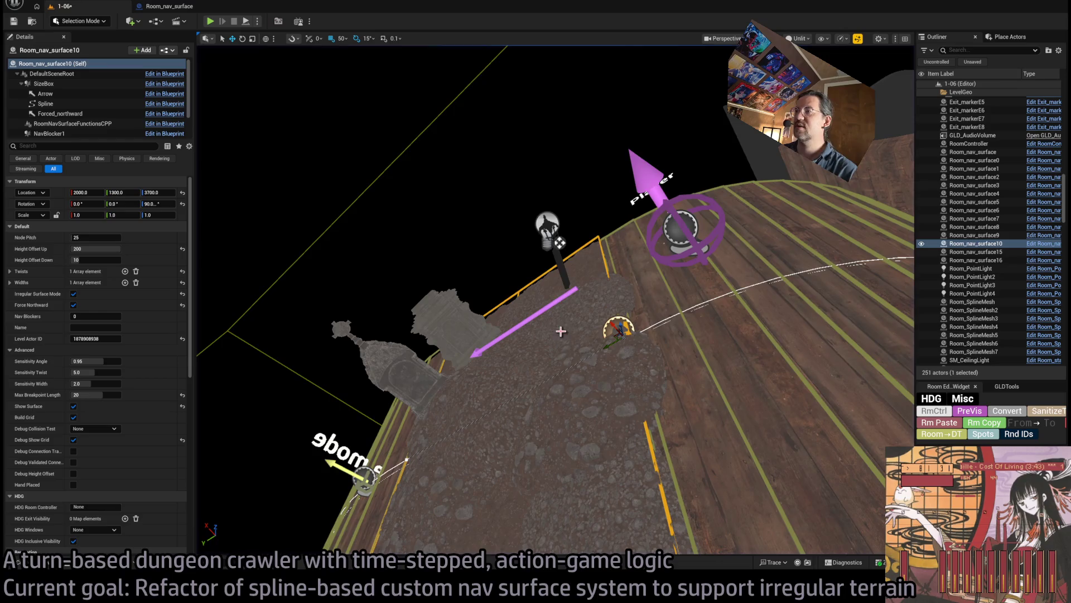
- Orbit to an overview of the rocky room floor and launch a new play session
mouse_move(561, 331)
mouse_down()
mouse_move(580, 324)
mouse_move(547, 346)
mouse_move(564, 335)
mouse_move(553, 310)
mouse_move(564, 316)
mouse_up()
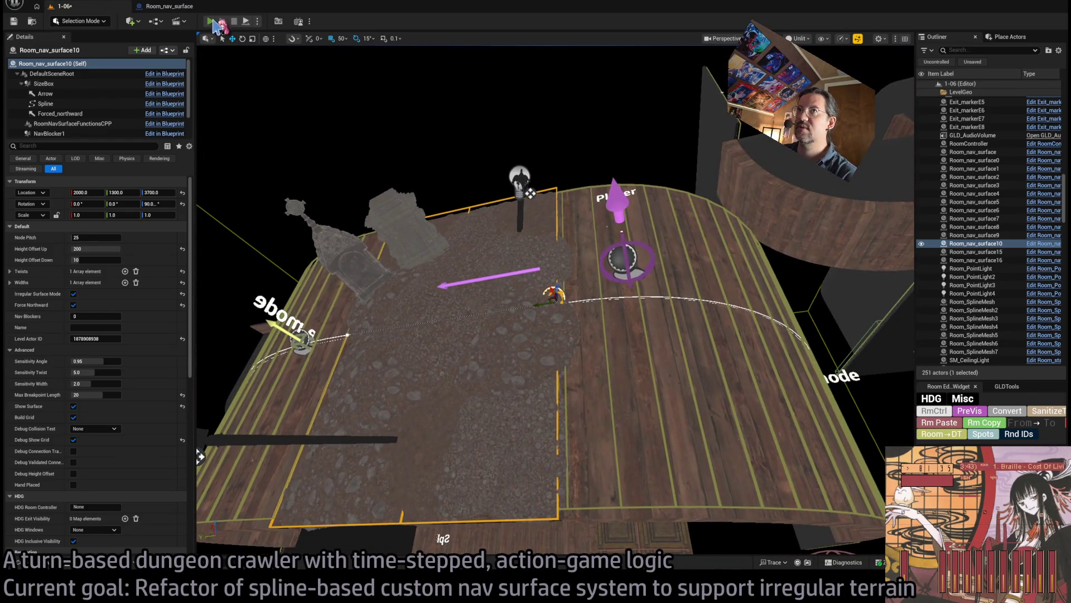
click(216, 25)
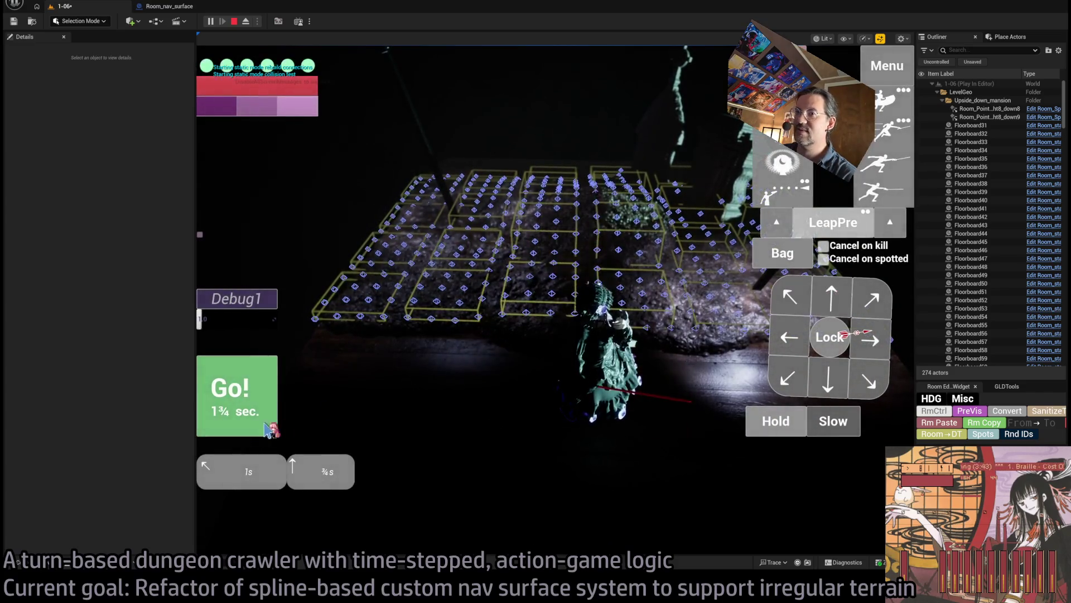
- Walk the character across the rocks with down, right and up moves, running each turn
click(267, 426)
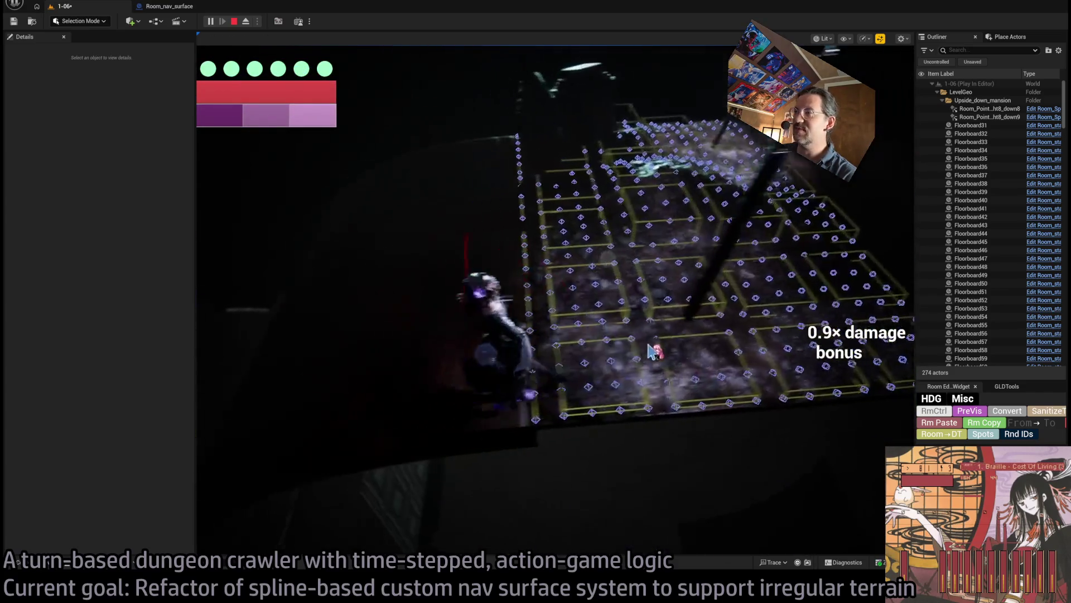
key(Down)
key(Right)
click(234, 414)
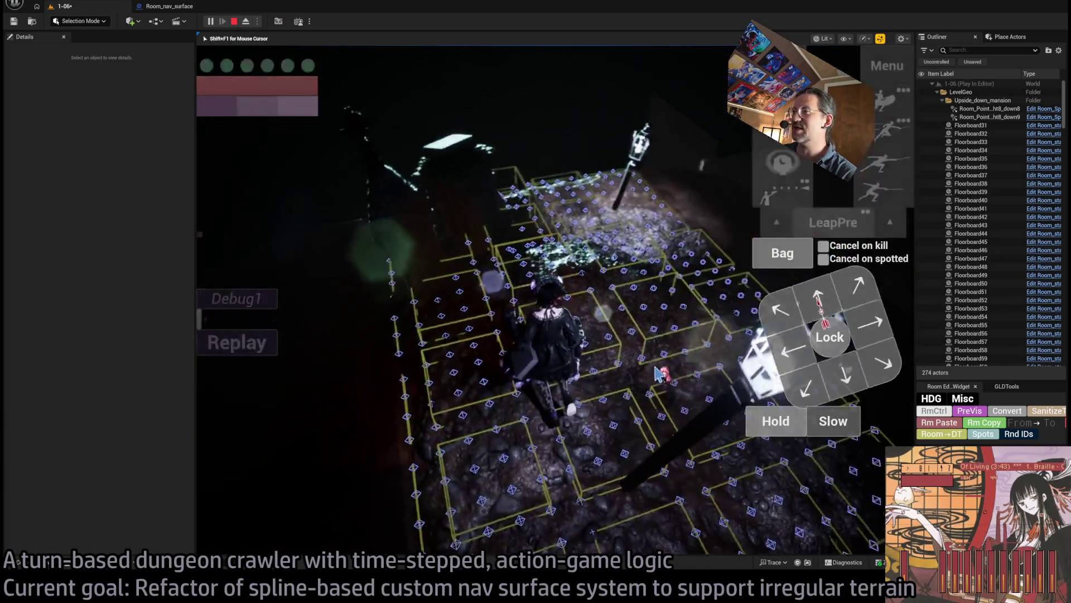
key(Up)
key(space)
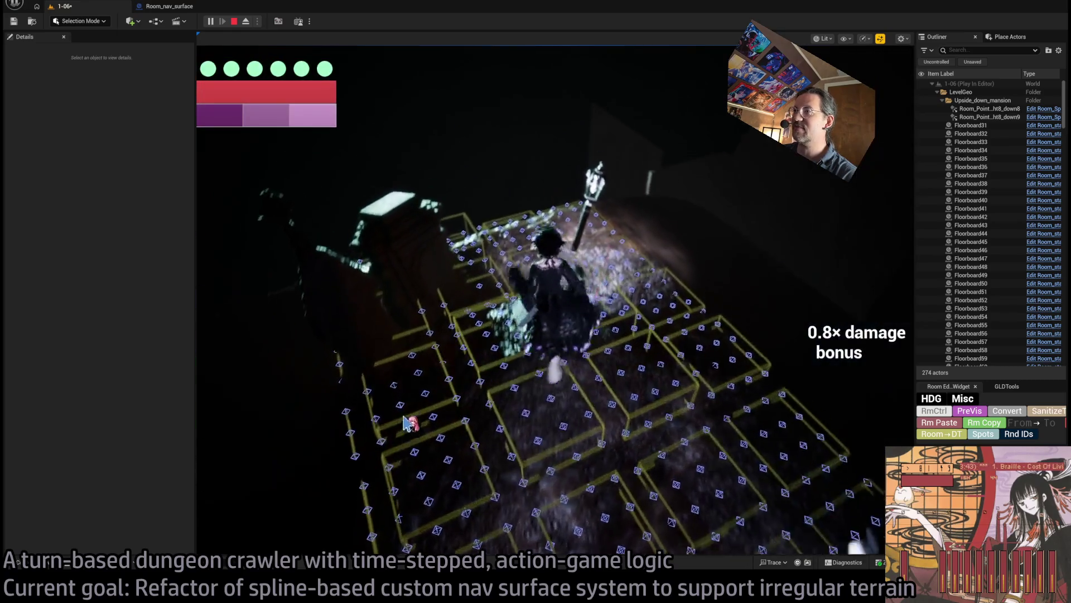
- Queue forward moves with the direction pad and run several turns onto a new grid tile
click(846, 282)
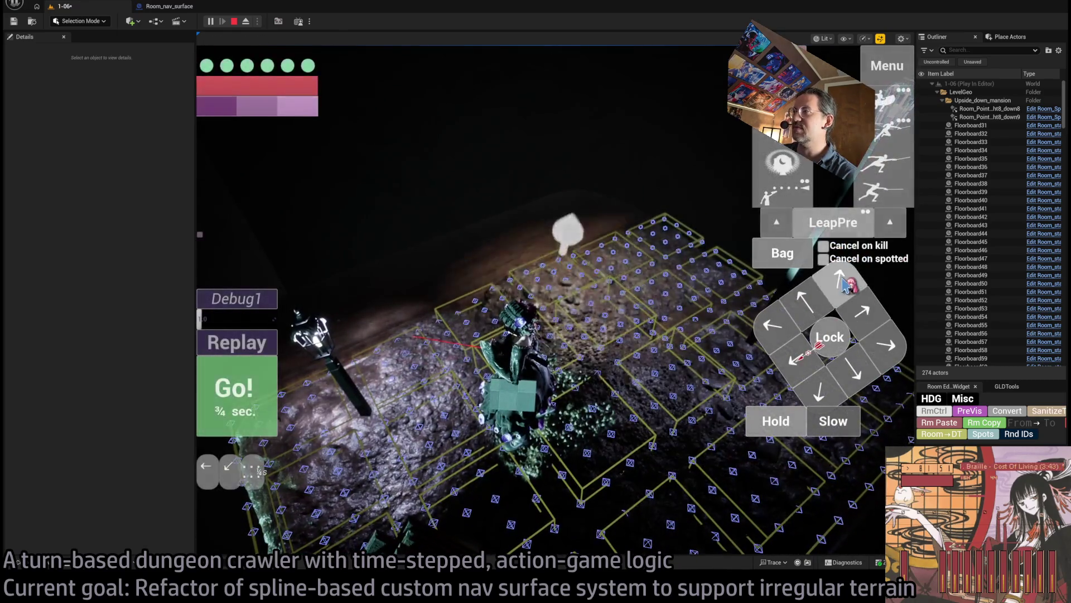
click(846, 282)
key(space)
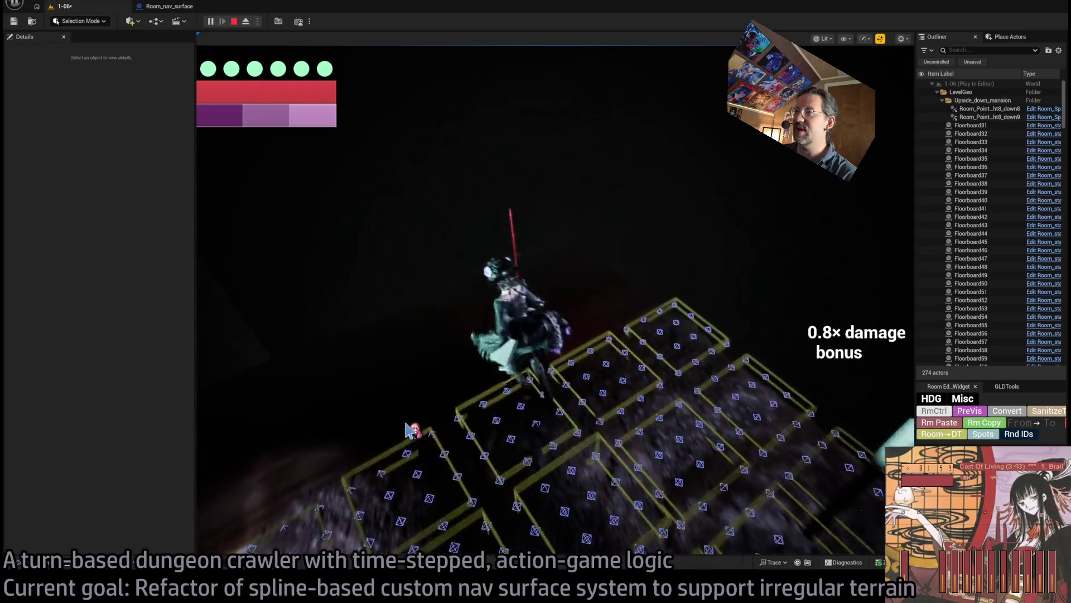
click(251, 391)
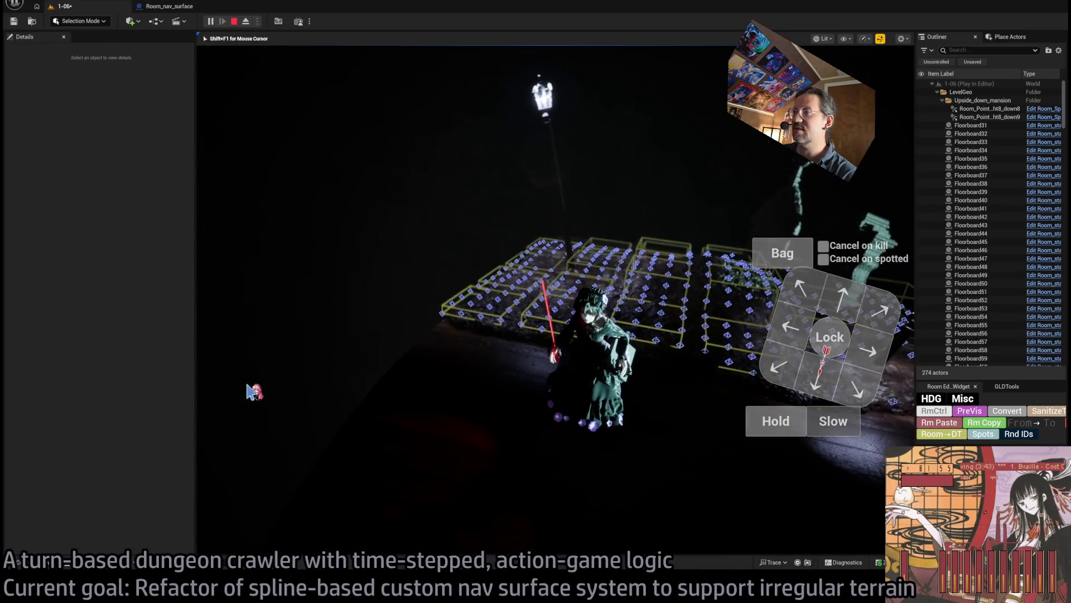
click(233, 385)
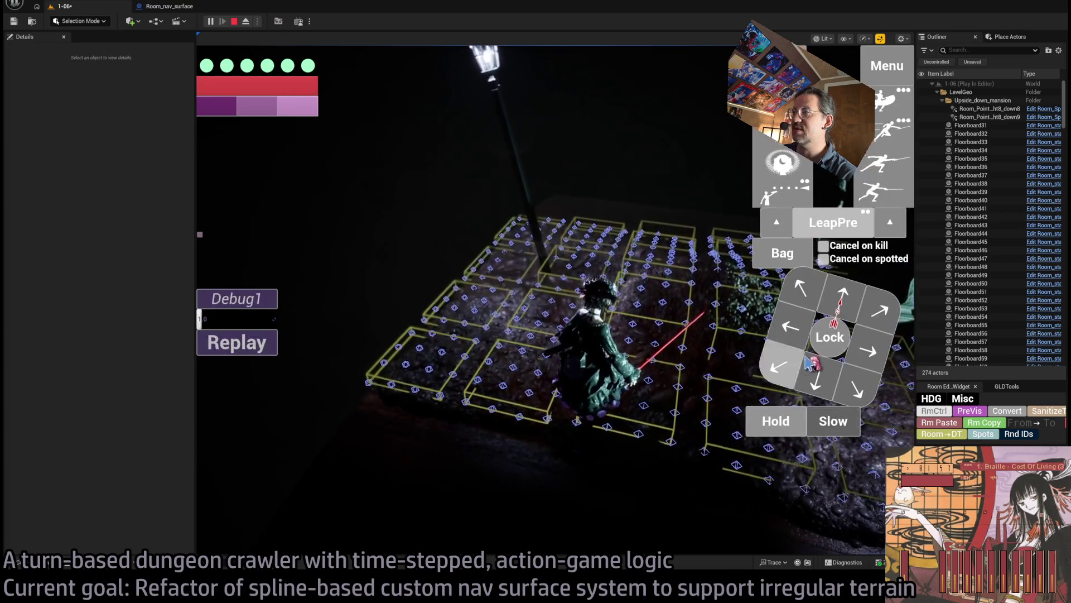
click(809, 362)
click(237, 394)
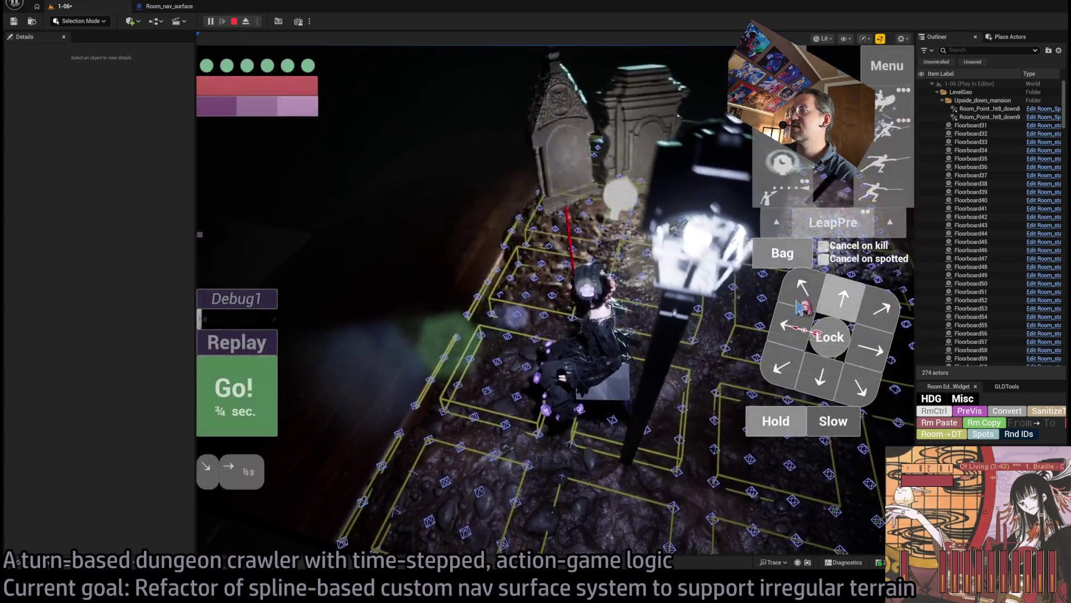
click(256, 395)
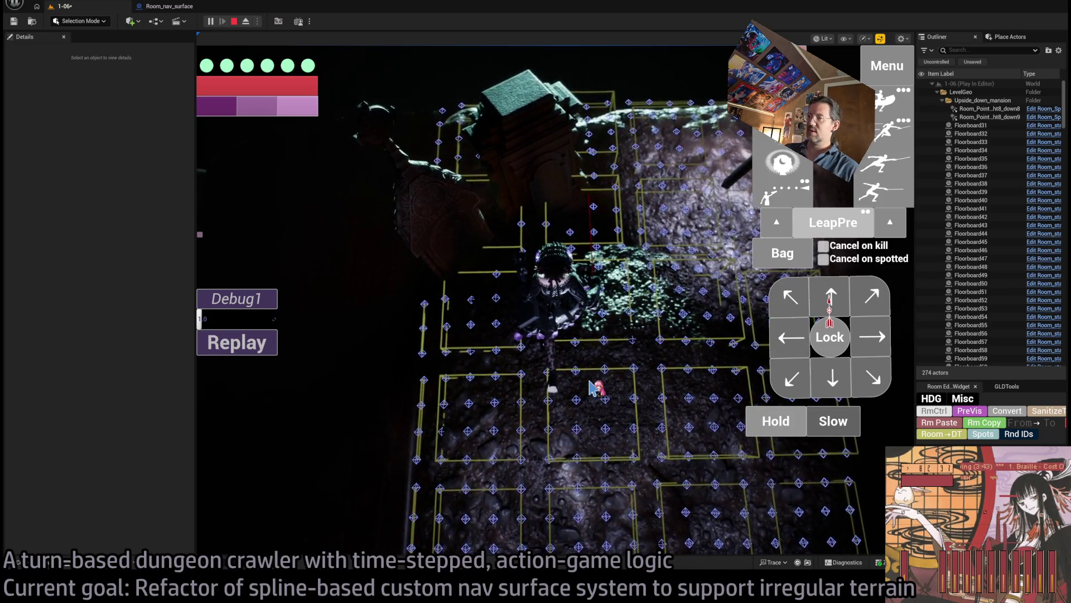
click(591, 387)
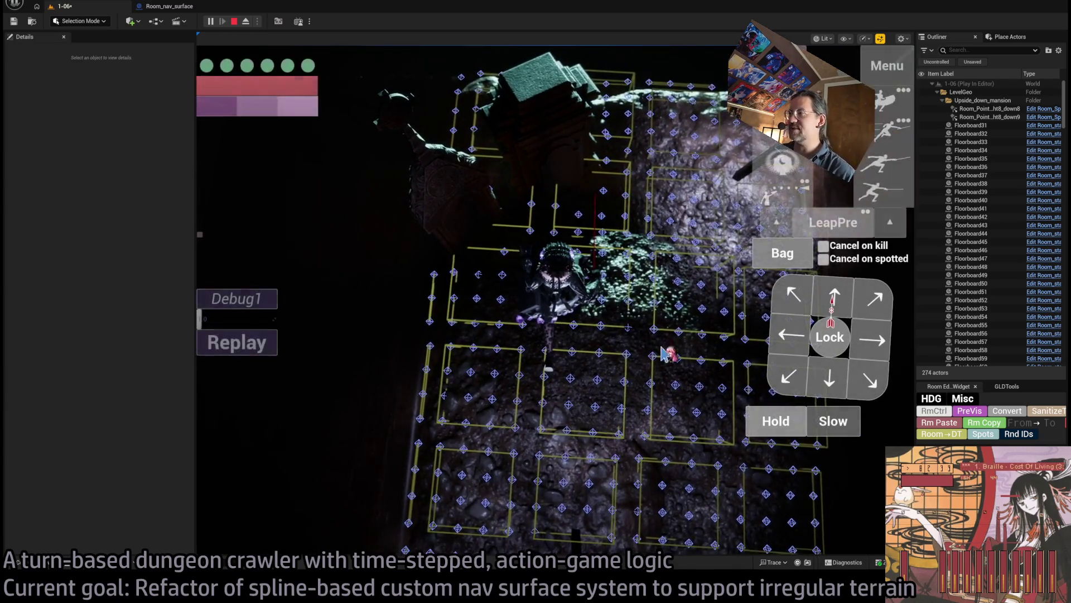